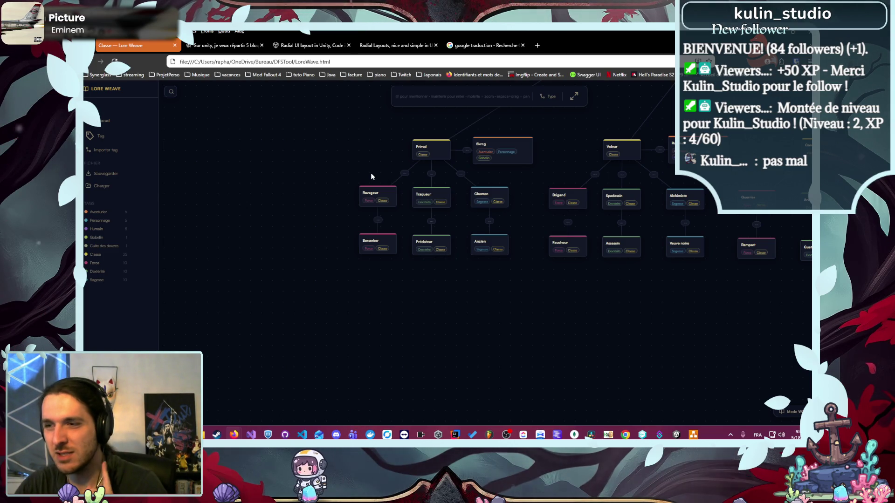
# Step: Return to Unity and stop play mode to edit the RecruitmentMainCharacter scene
pyautogui.hotkey('alt', 'Tab')
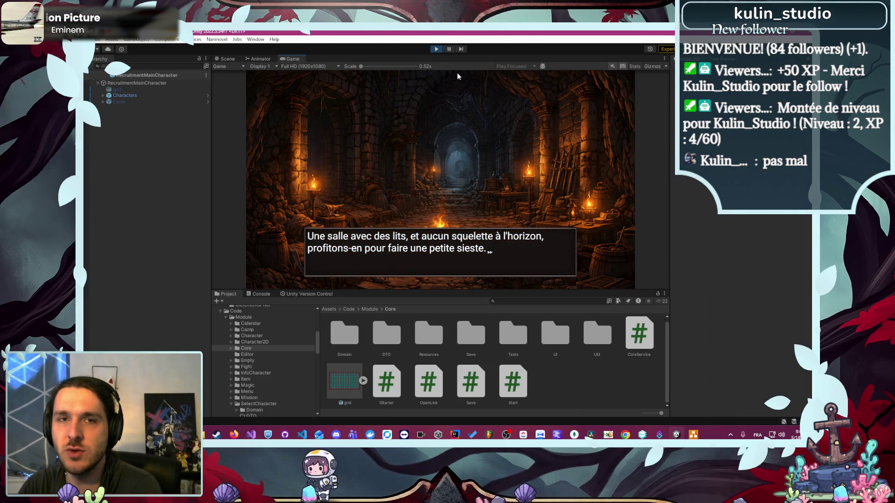
pyautogui.click(436, 51)
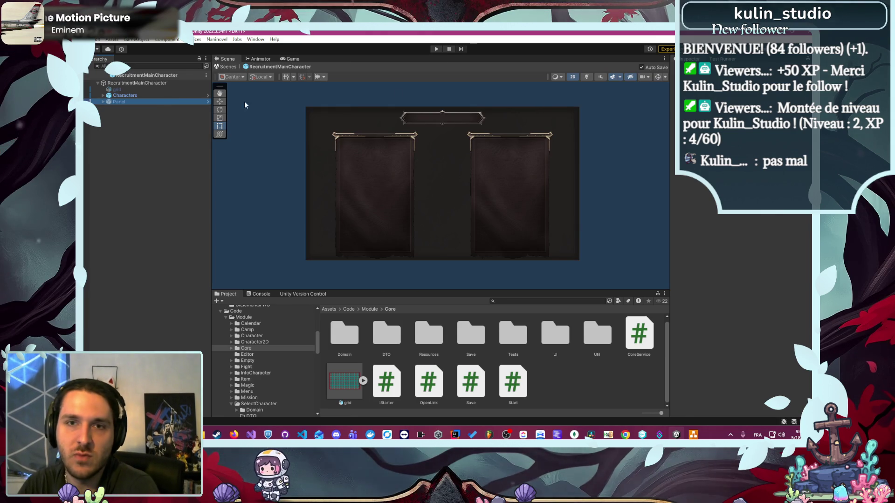
# Step: Inspect Panel's Radial Layout and the Characters object's TCharacters component
pyautogui.click(119, 102)
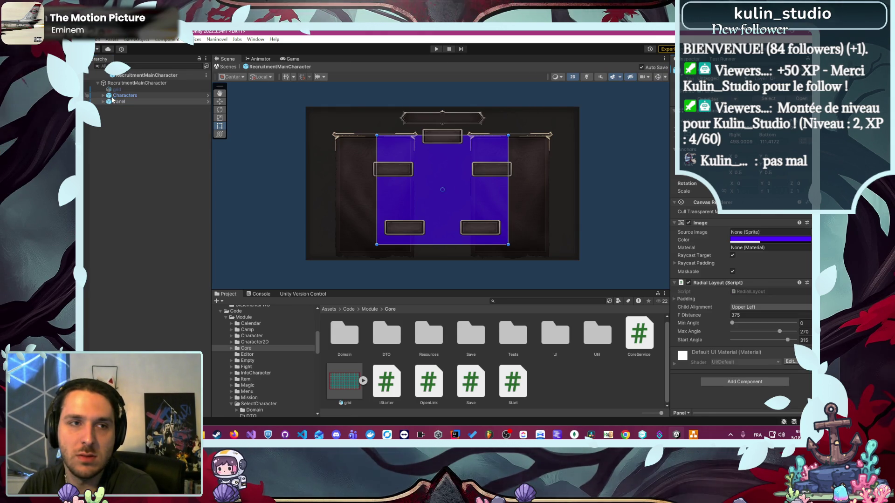
pyautogui.click(571, 112)
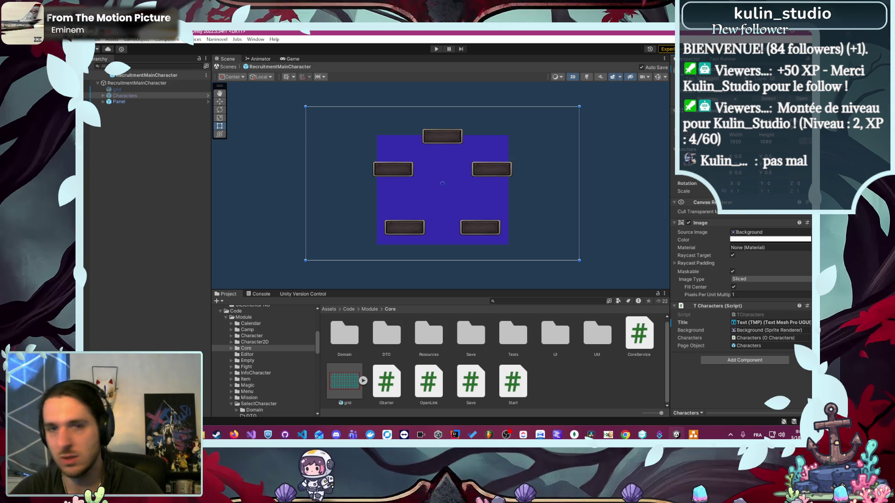
# Step: Drop the centre Panel's Image colour alpha to 0, making its purple fill invisible
pyautogui.scroll(-1, 619, 140)
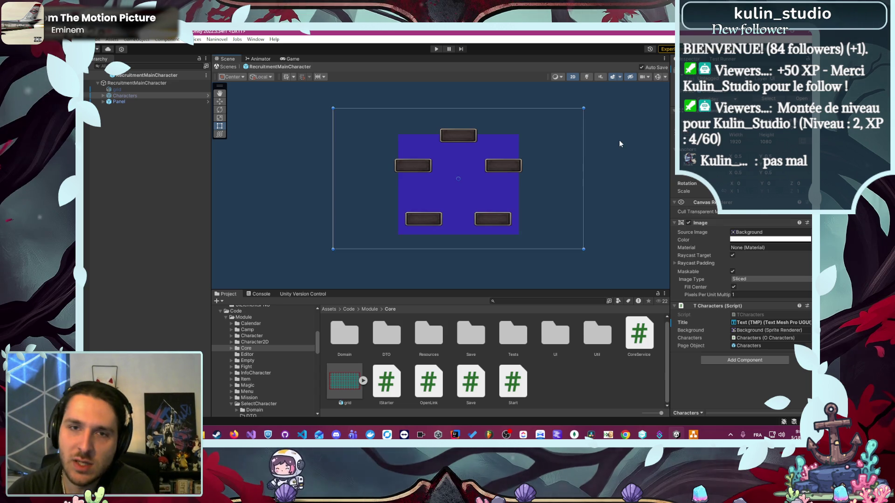
pyautogui.click(619, 139)
pyautogui.scroll(1, 636, 139)
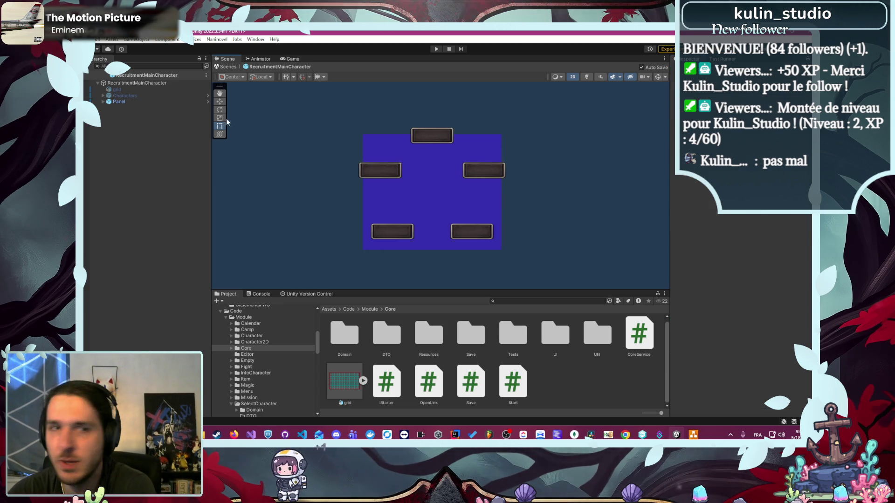
pyautogui.click(131, 102)
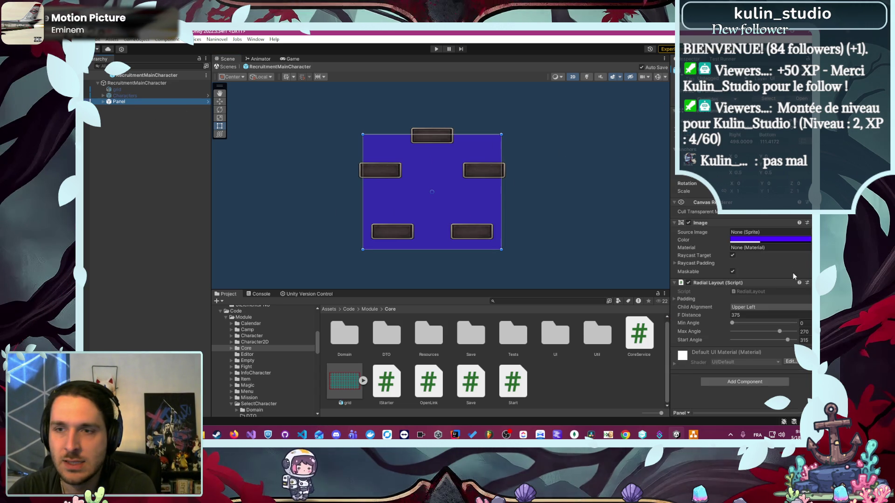
pyautogui.click(782, 240)
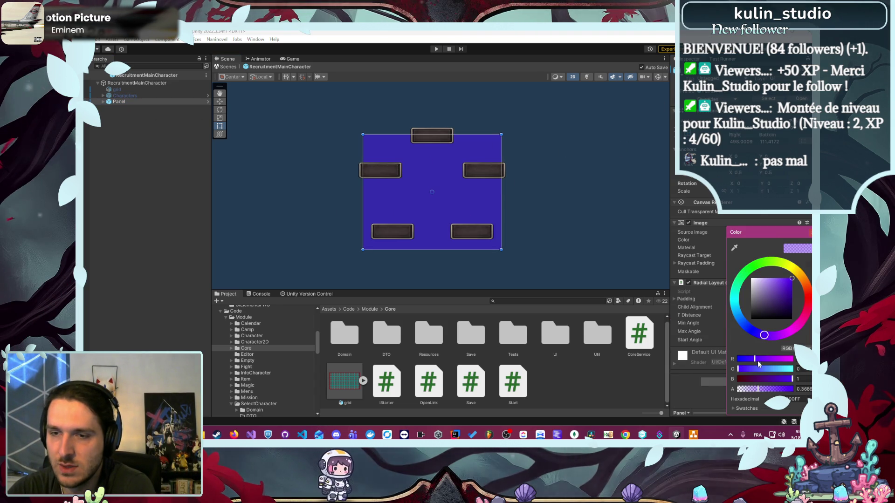
pyautogui.moveTo(758, 388); pyautogui.dragTo(685, 385)
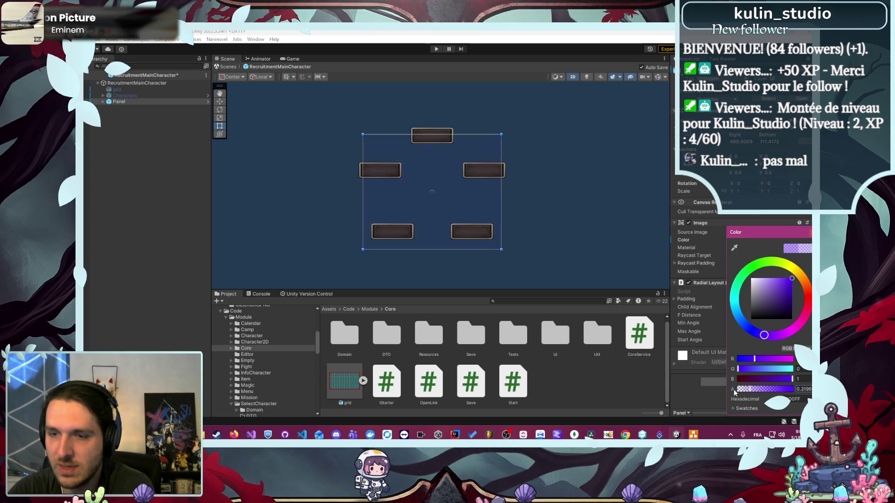
pyautogui.click(808, 233)
pyautogui.click(105, 96)
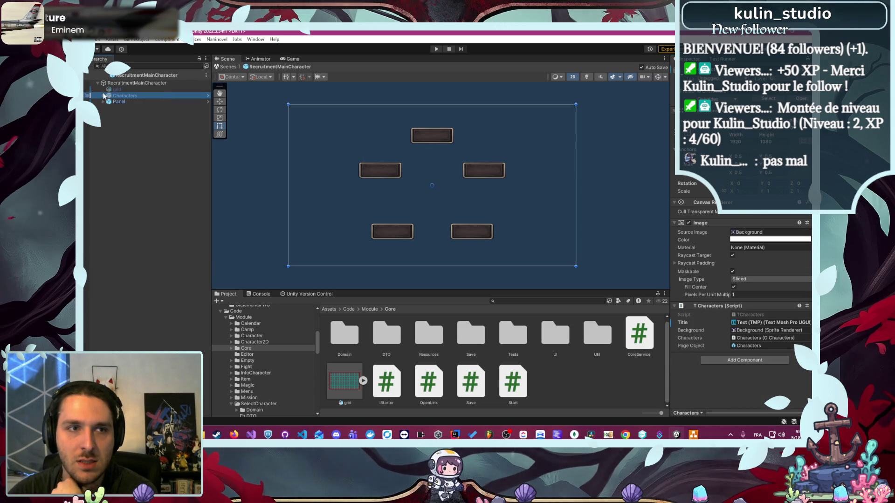
# Step: Expand Characters to inspect the Head title bar and nested Characters card group
pyautogui.keyDown('alt'); pyautogui.click(103, 95); pyautogui.keyUp('alt')
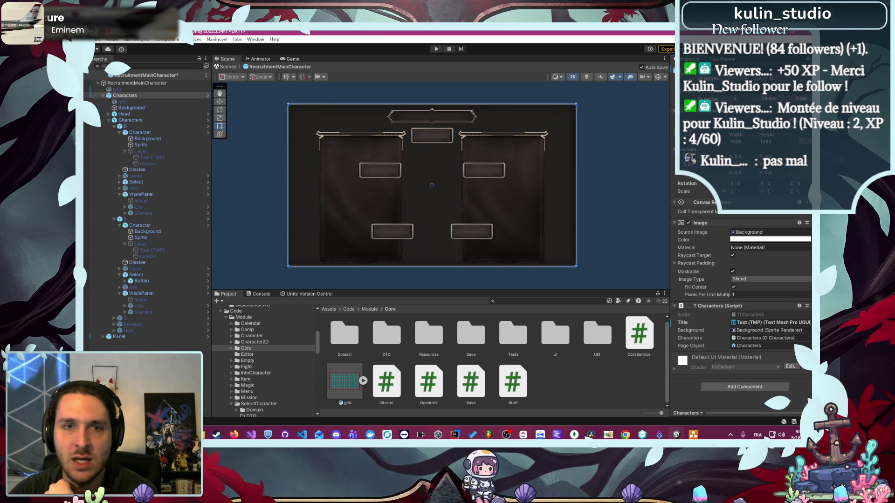
pyautogui.click(157, 96)
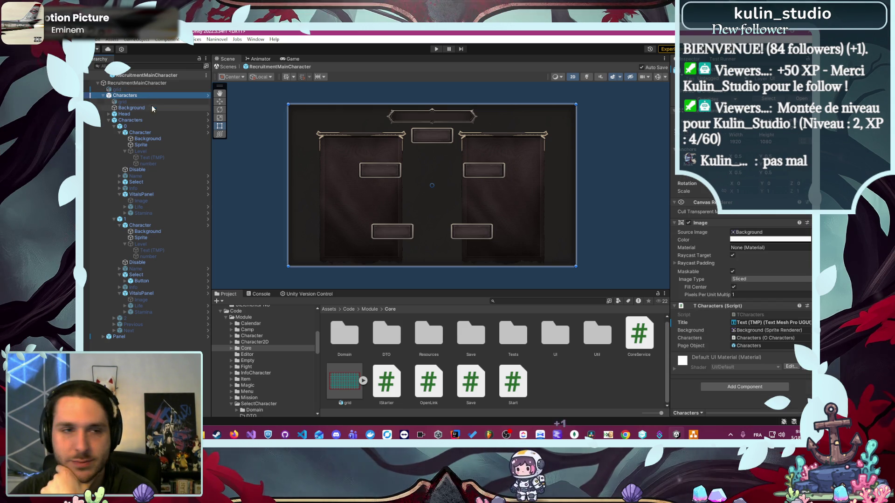
pyautogui.click(143, 113)
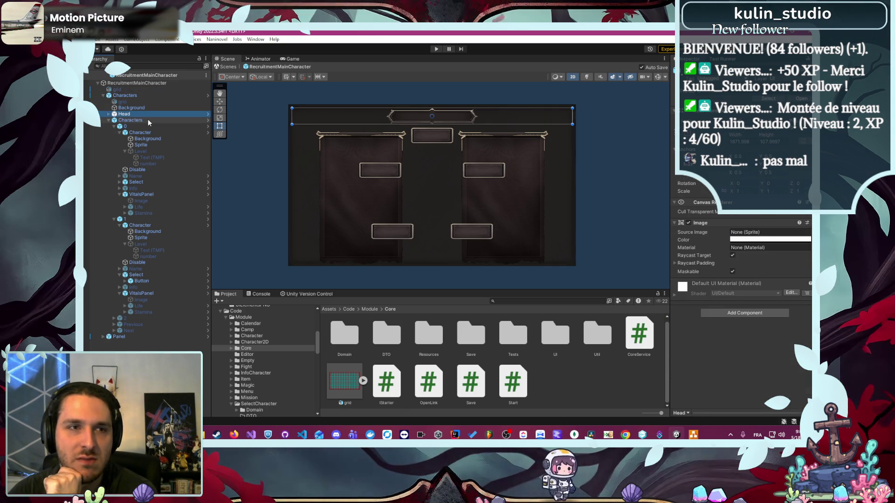
pyautogui.click(149, 121)
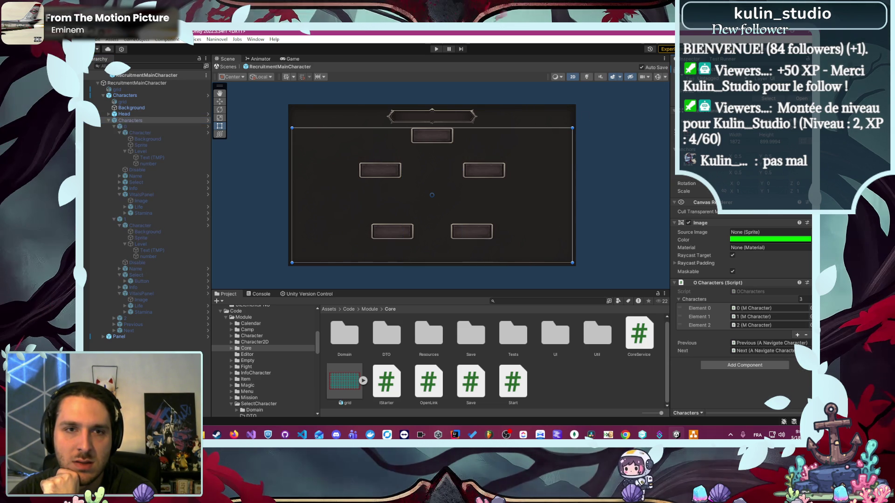
pyautogui.click(109, 121)
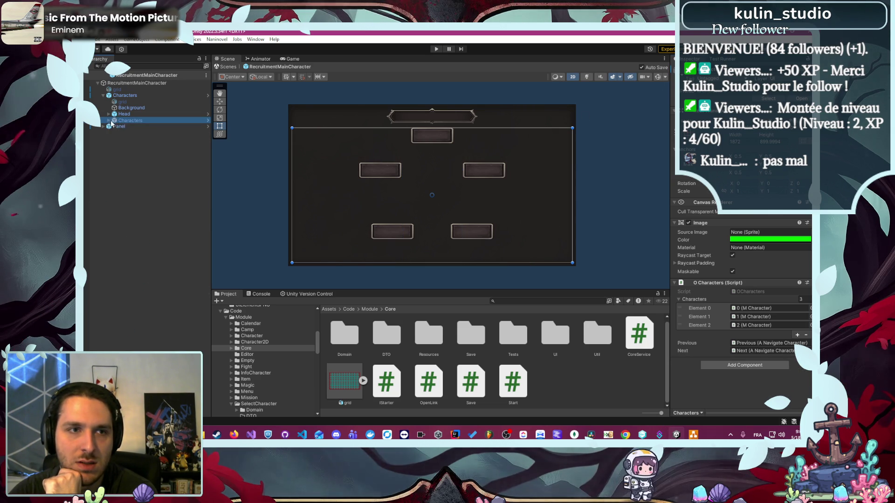
pyautogui.click(129, 128)
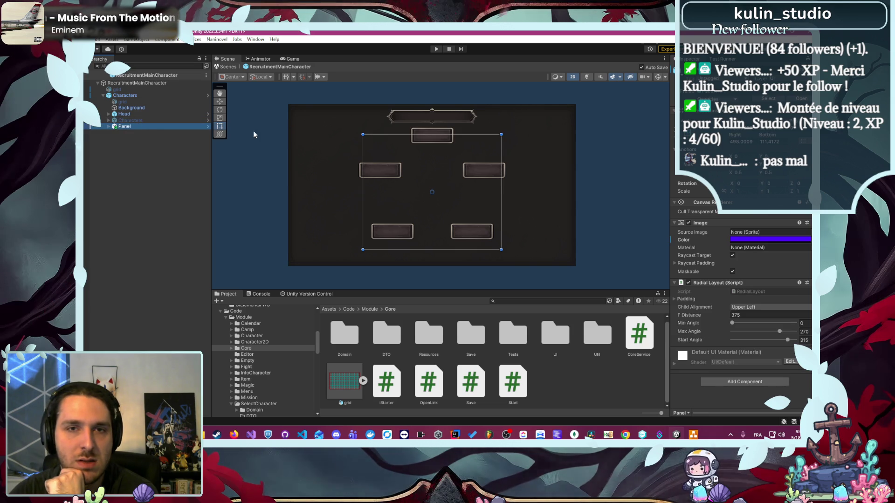
# Step: Drag the Panel with its five class boxes slightly downward over the teal grid
pyautogui.click(437, 157)
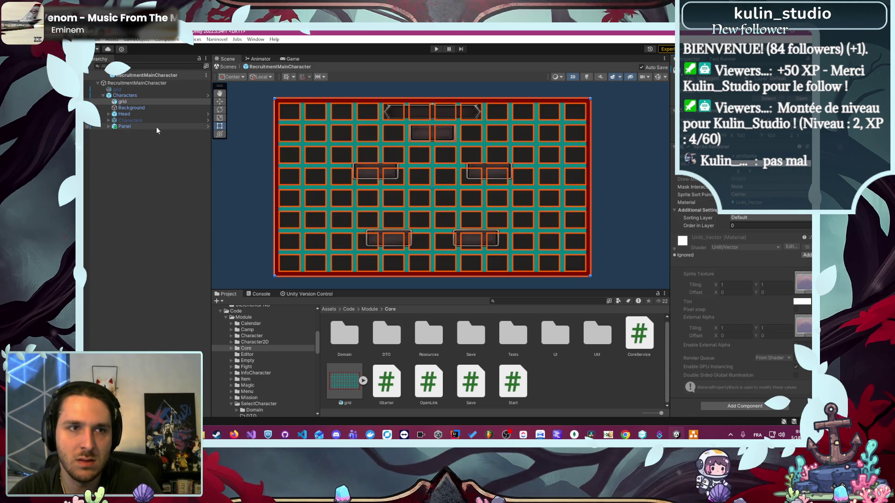
pyautogui.click(154, 126)
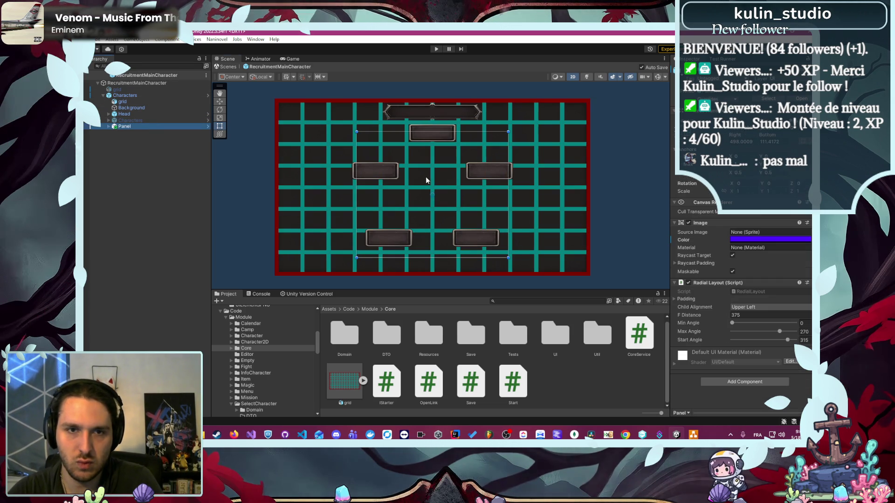
pyautogui.moveTo(426, 178); pyautogui.dragTo(424, 181)
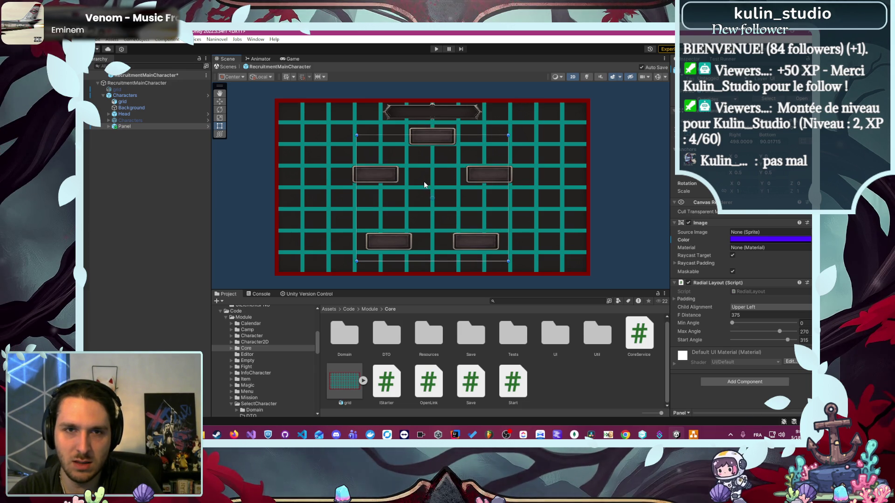
pyautogui.moveTo(424, 186); pyautogui.dragTo(423, 193)
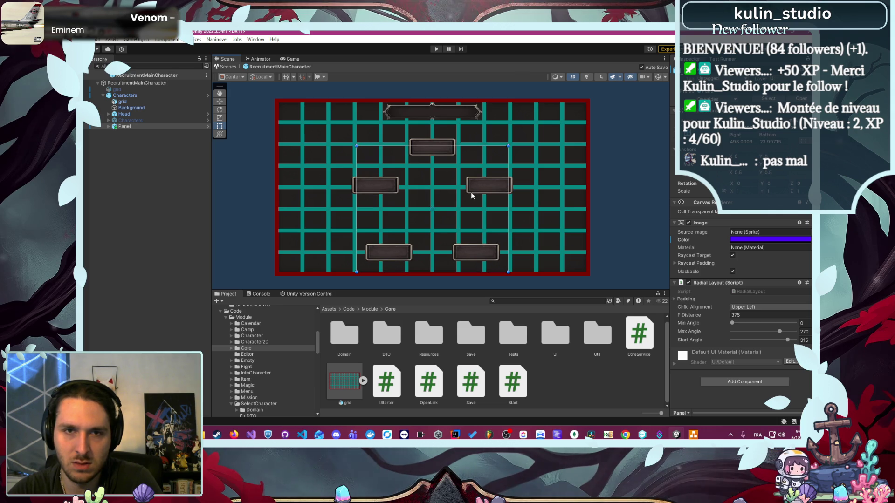
pyautogui.click(659, 181)
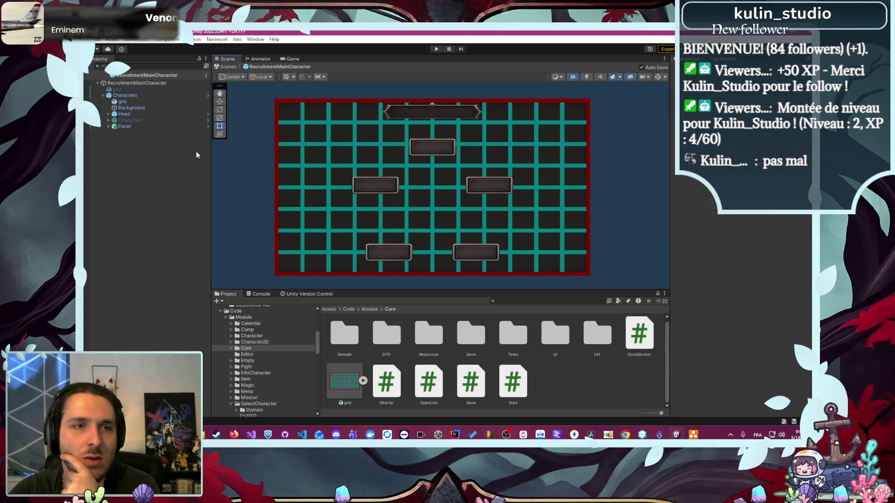
pyautogui.click(141, 102)
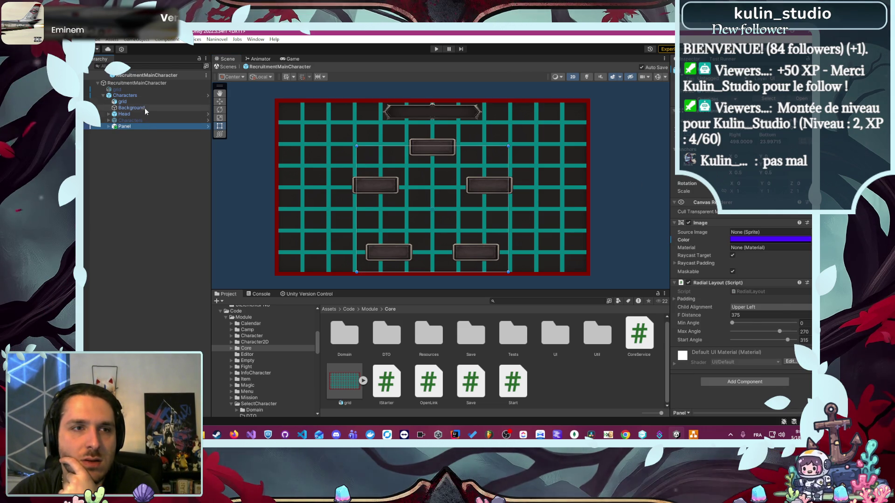
pyautogui.click(627, 163)
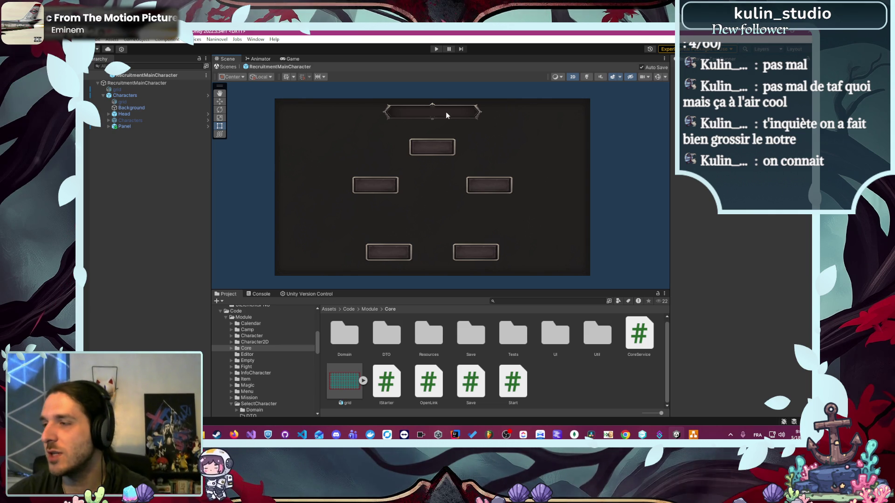
# Step: Add a new UI Panel as a child of Characters, with the grid as layout guide
pyautogui.click(139, 121)
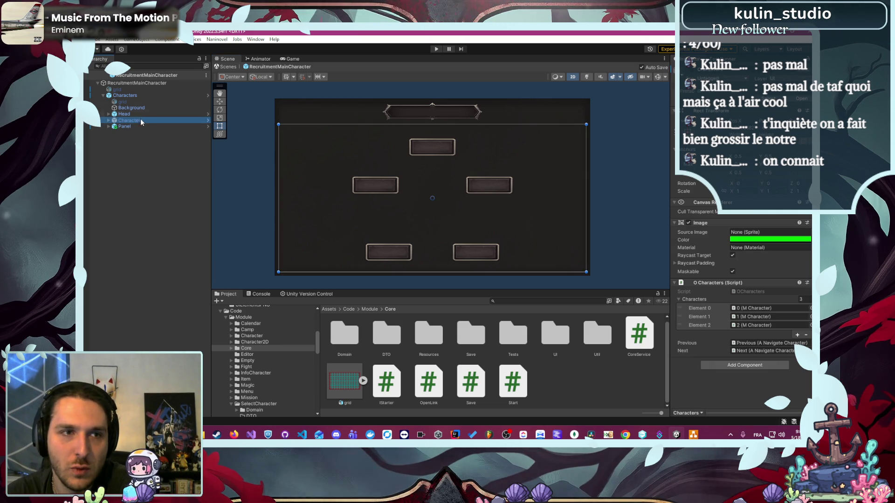
pyautogui.click(141, 108)
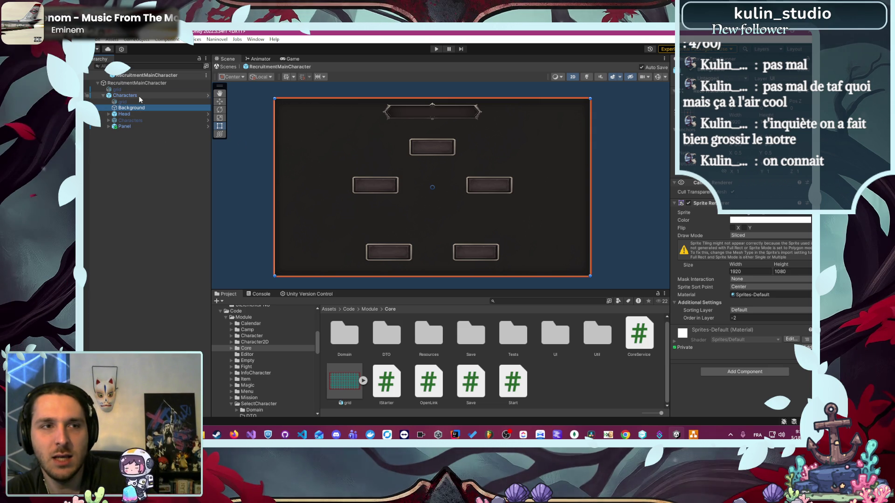
pyautogui.rightClick(139, 96)
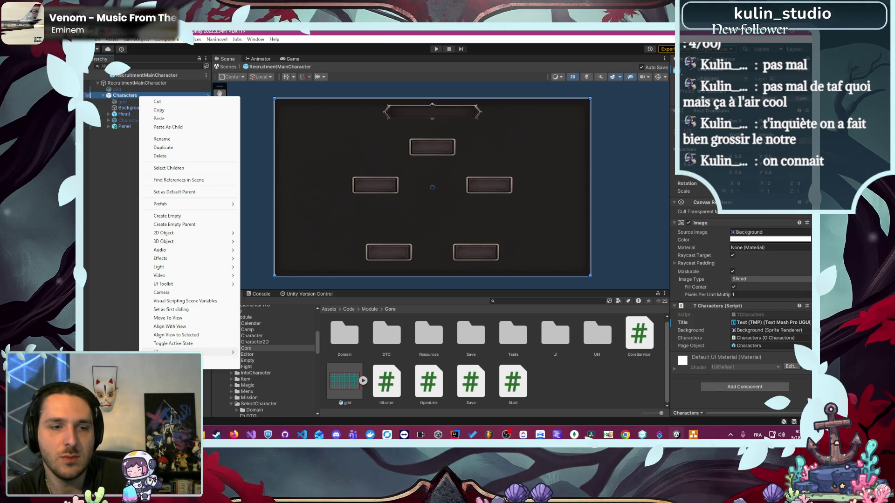
pyautogui.moveTo(233, 348)
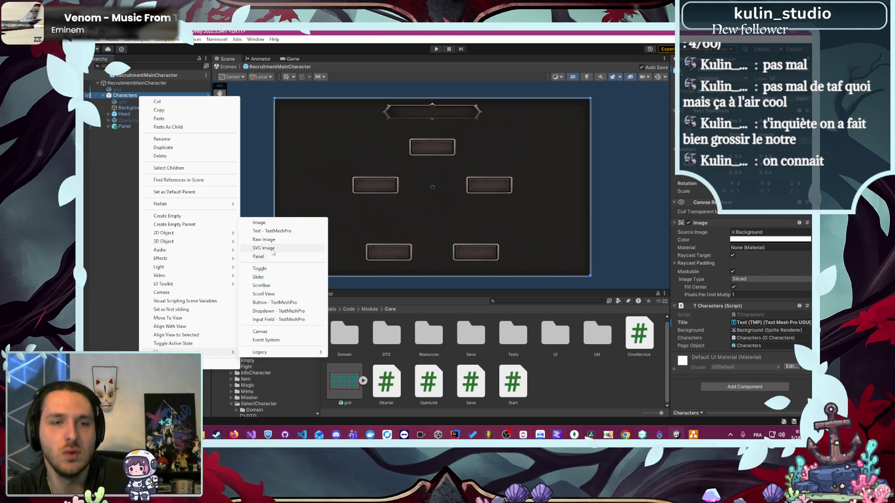
pyautogui.click(258, 257)
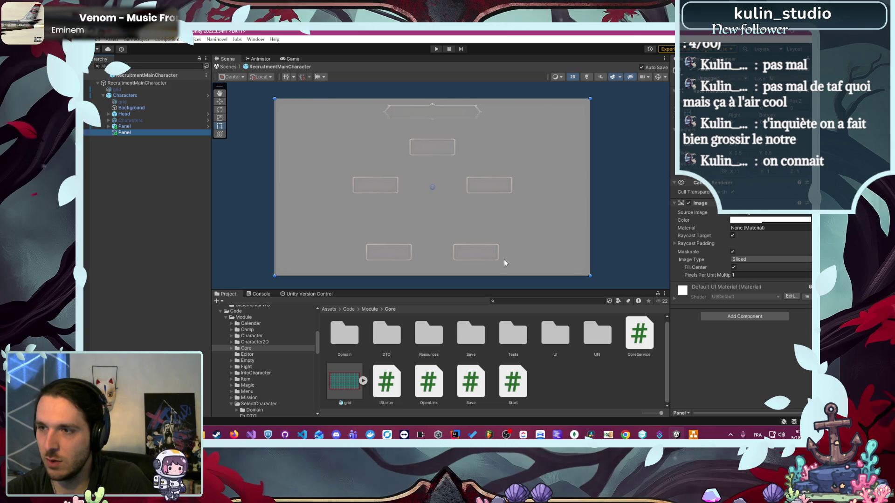
pyautogui.click(93, 102)
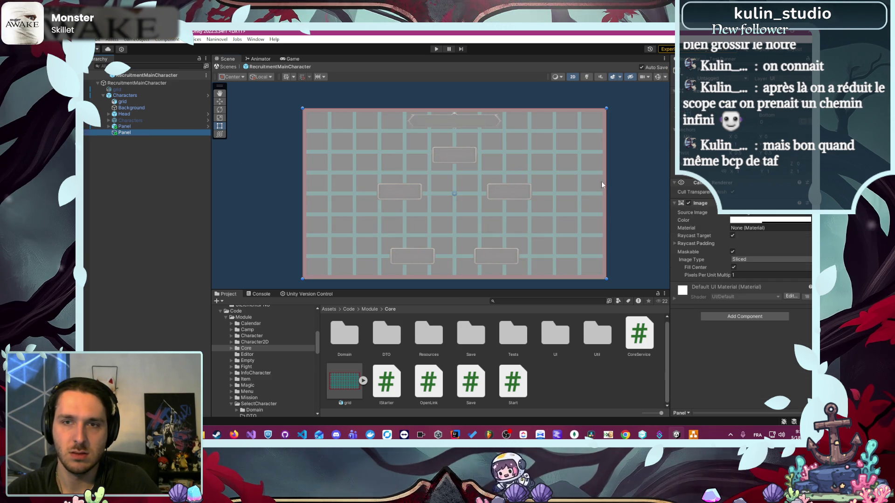
# Step: Narrow the new Panel from its right edge and raise its bottom edge
pyautogui.click(140, 133)
pyautogui.moveTo(606, 195); pyautogui.dragTo(388, 194)
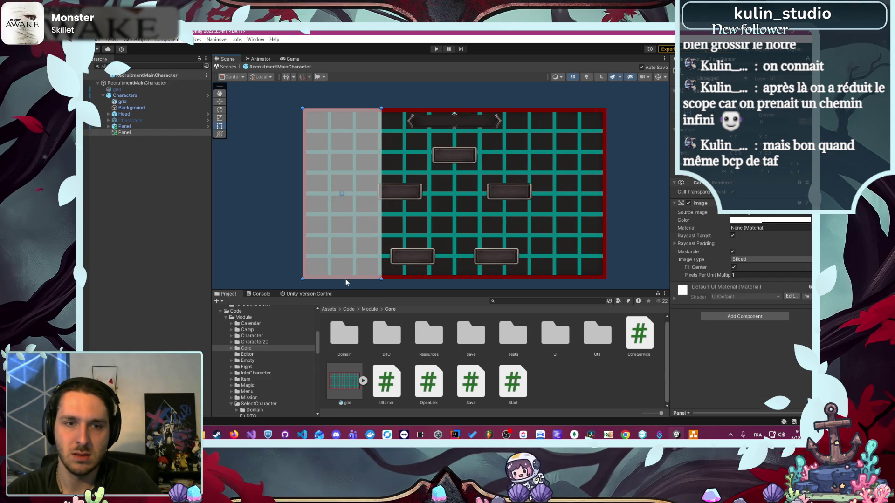
pyautogui.moveTo(343, 280); pyautogui.dragTo(340, 174)
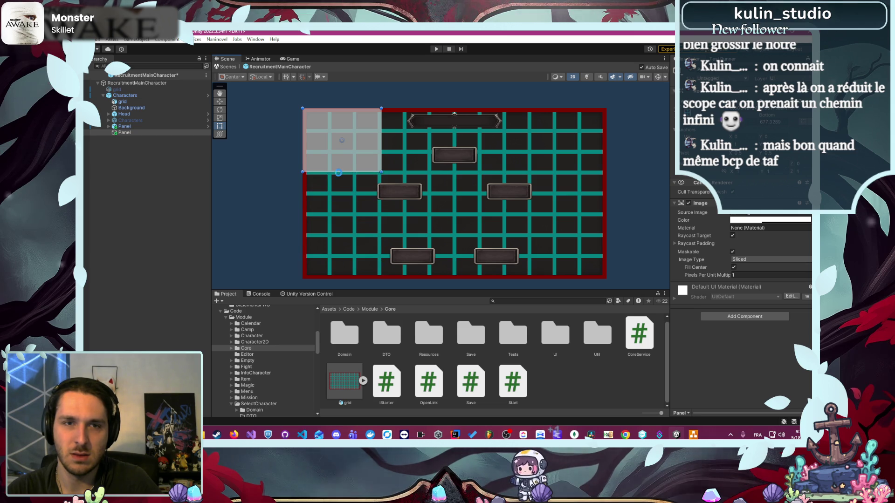
pyautogui.scroll(5, 359, 167)
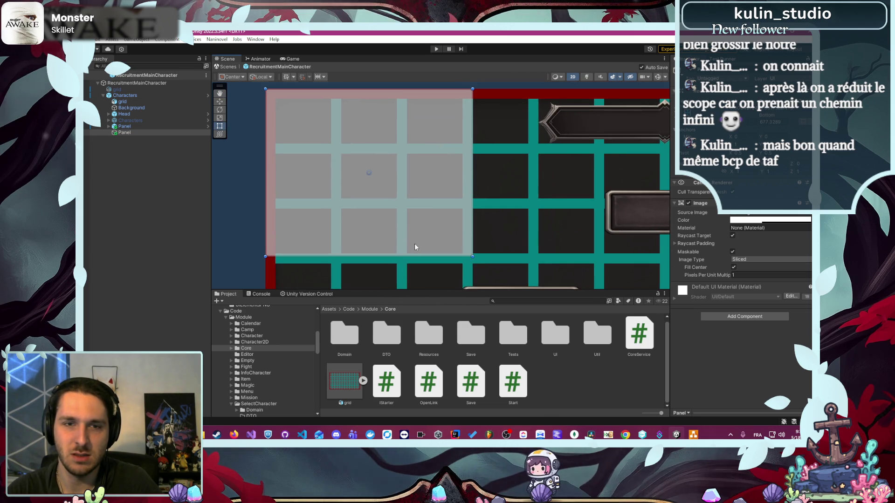
pyautogui.scroll(3, 410, 251)
pyautogui.scroll(5, 513, 257)
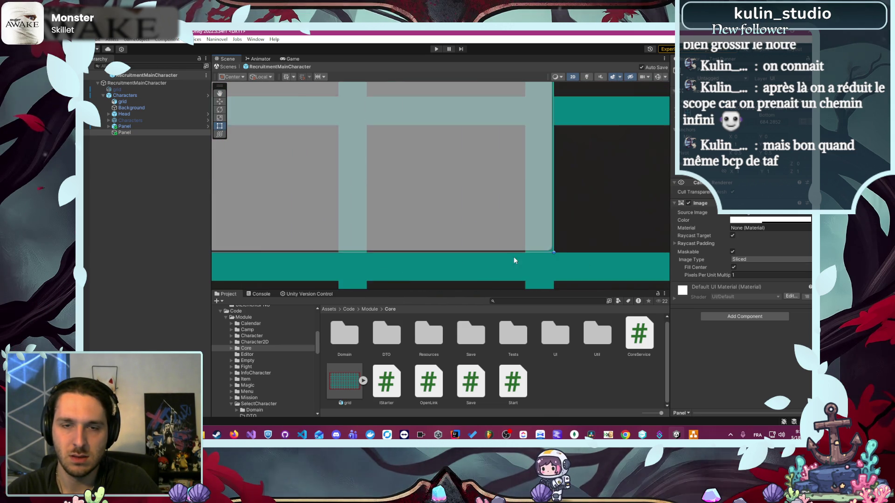
pyautogui.scroll(2, 531, 240)
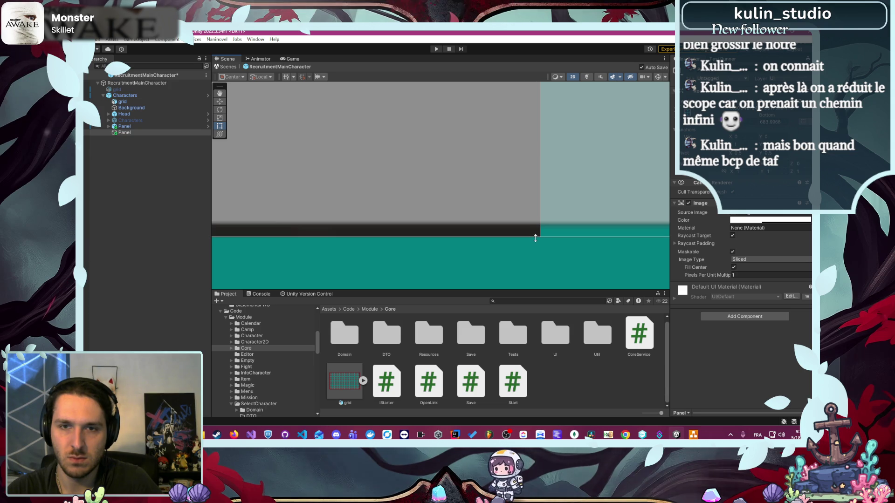
pyautogui.scroll(-2, 479, 202)
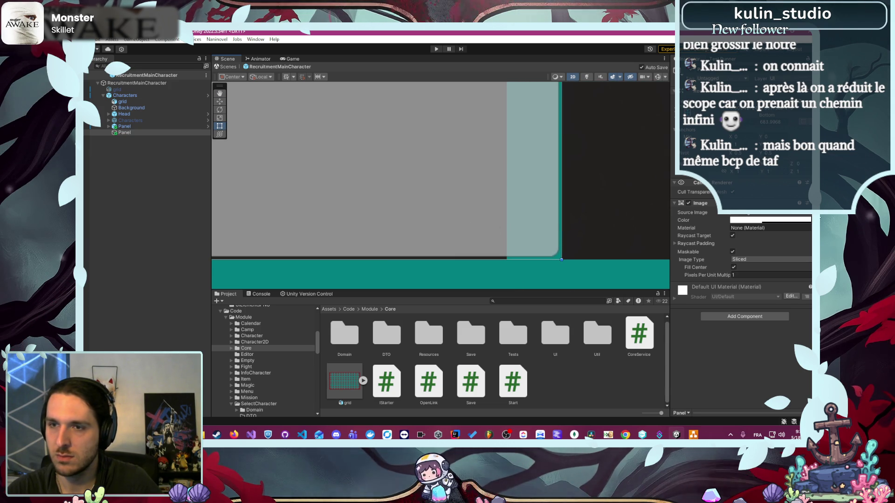
# Step: Set the Panel's Source Image to None and pull its right edge further inward
pyautogui.click(808, 212)
pyautogui.scroll(3, 785, 248)
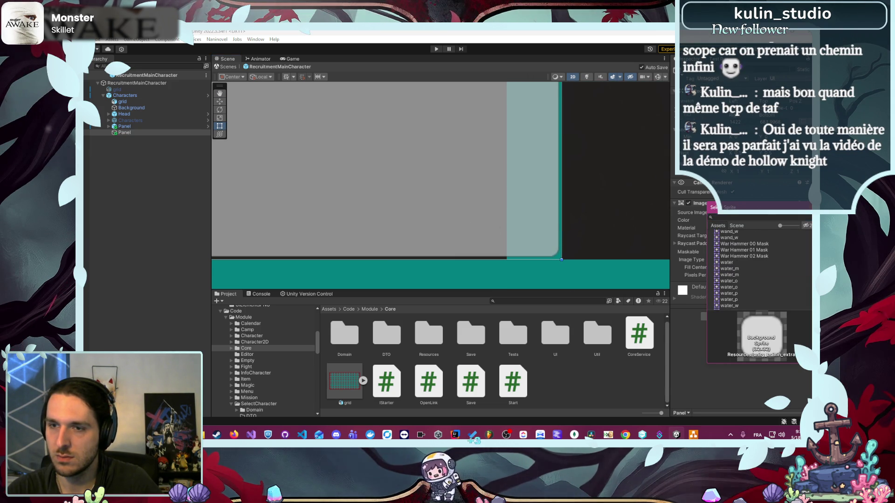
pyautogui.moveTo(810, 303); pyautogui.dragTo(799, 206)
pyautogui.click(726, 233)
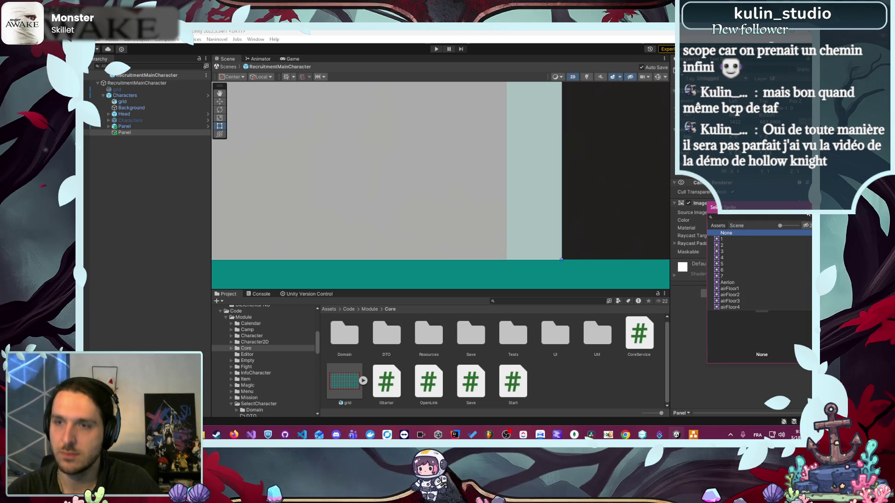
pyautogui.press('Return')
pyautogui.moveTo(561, 203); pyautogui.dragTo(501, 216)
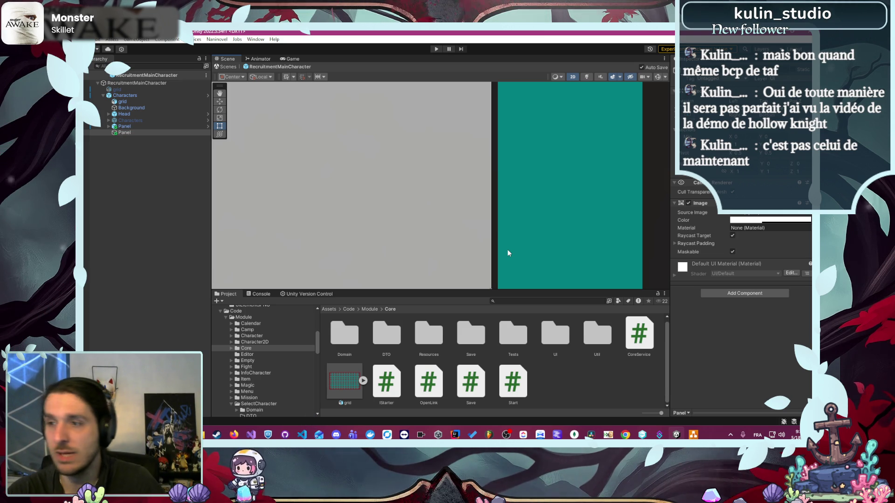
# Step: Resize the grey panel's right and bottom edges toward the grid lines
pyautogui.moveTo(508, 253)
pyautogui.mouseDown()
pyautogui.moveTo(521, 164)
pyautogui.moveTo(493, 222)
pyautogui.mouseUp()
pyautogui.moveTo(416, 216); pyautogui.dragTo(477, 220)
pyautogui.moveTo(475, 251)
pyautogui.mouseDown()
pyautogui.moveTo(483, 257)
pyautogui.moveTo(493, 239)
pyautogui.moveTo(475, 234)
pyautogui.moveTo(472, 242)
pyautogui.mouseUp()
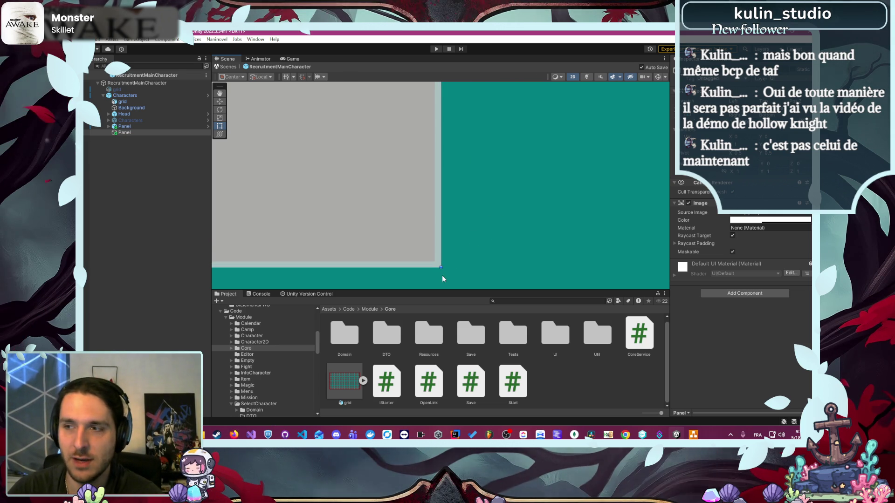
pyautogui.moveTo(440, 255); pyautogui.dragTo(437, 257)
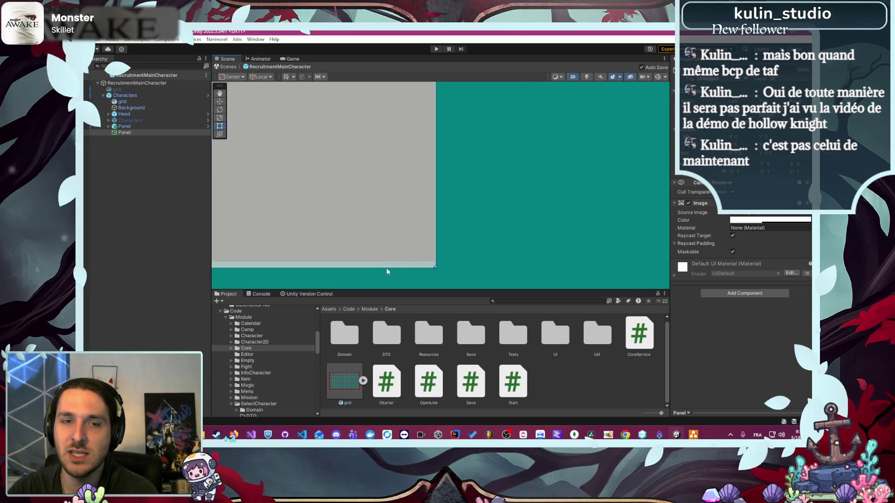
pyautogui.moveTo(385, 270); pyautogui.dragTo(376, 274)
pyautogui.press('f')
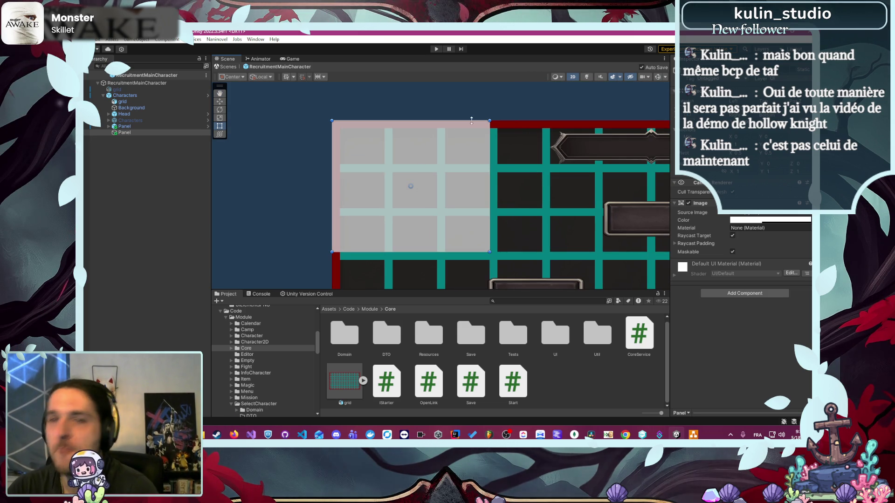
# Step: Align the panel's top and left edges with the red border, undoing one accidental change
pyautogui.moveTo(468, 121); pyautogui.dragTo(467, 132)
pyautogui.scroll(5, 474, 127)
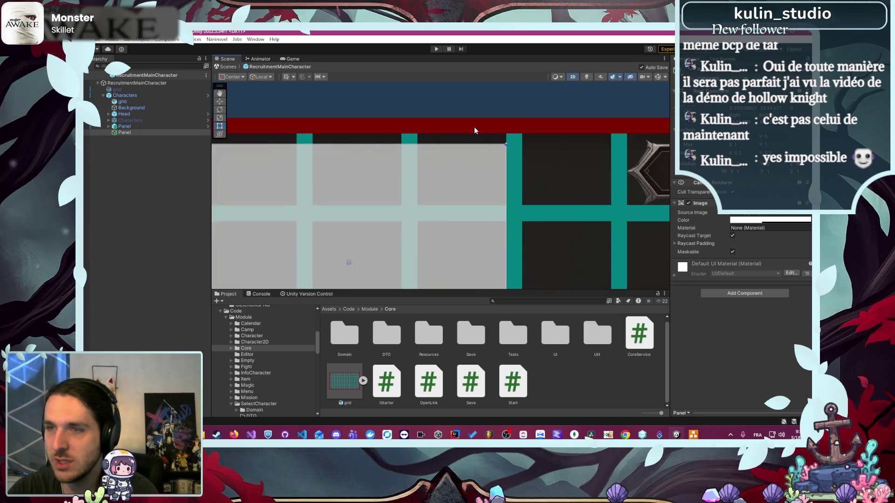
pyautogui.scroll(2, 491, 155)
pyautogui.moveTo(490, 170); pyautogui.dragTo(485, 135)
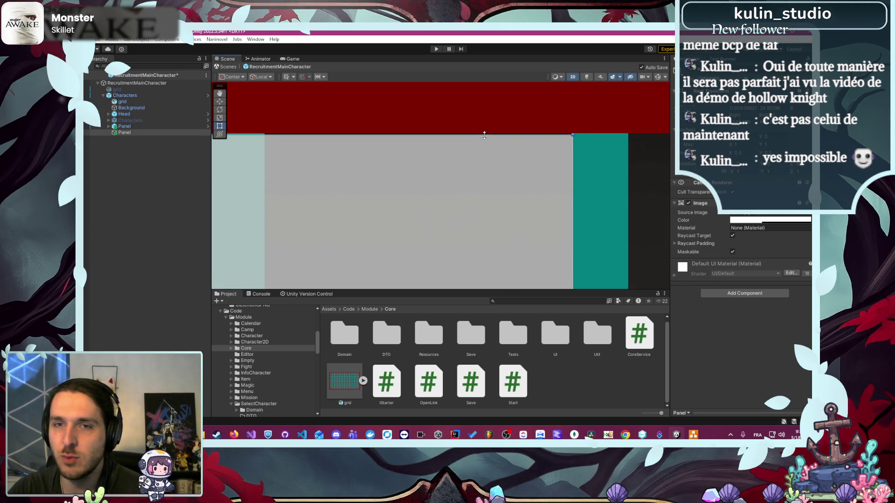
pyautogui.scroll(2, 590, 124)
pyautogui.moveTo(525, 111); pyautogui.dragTo(550, 206)
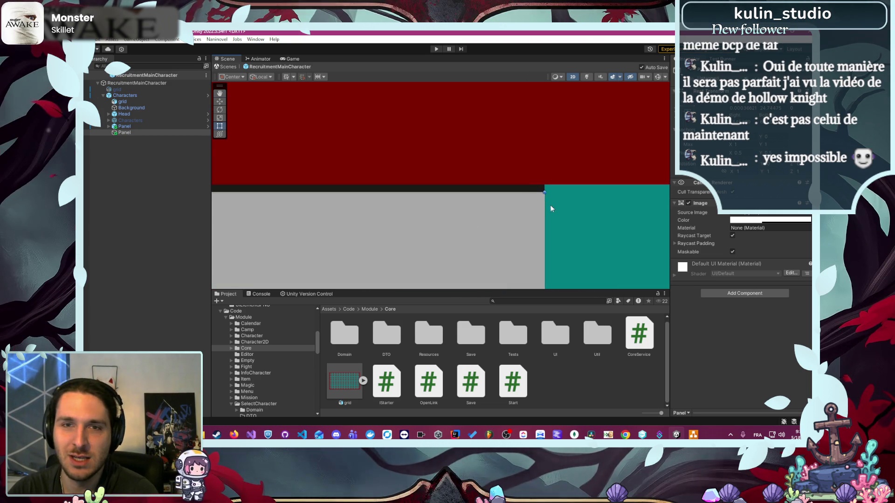
pyautogui.moveTo(470, 206)
pyautogui.mouseDown()
pyautogui.moveTo(494, 206)
pyautogui.moveTo(494, 188)
pyautogui.mouseUp()
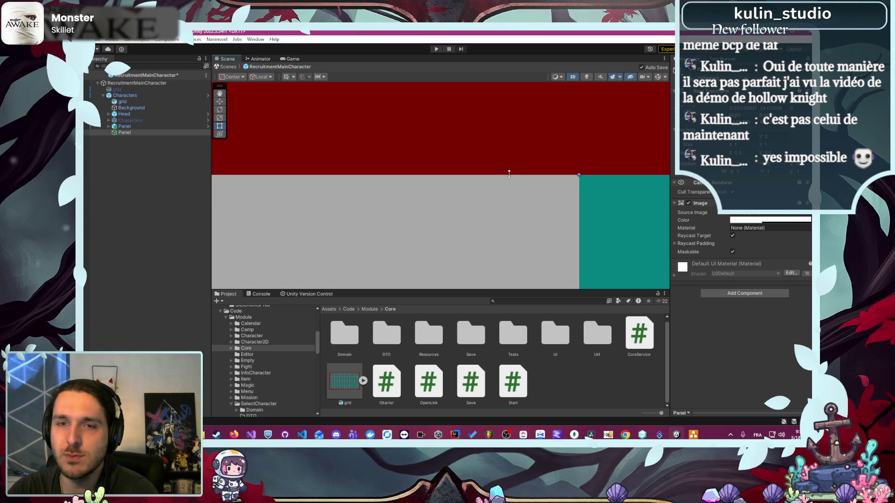
pyautogui.scroll(-3, 492, 192)
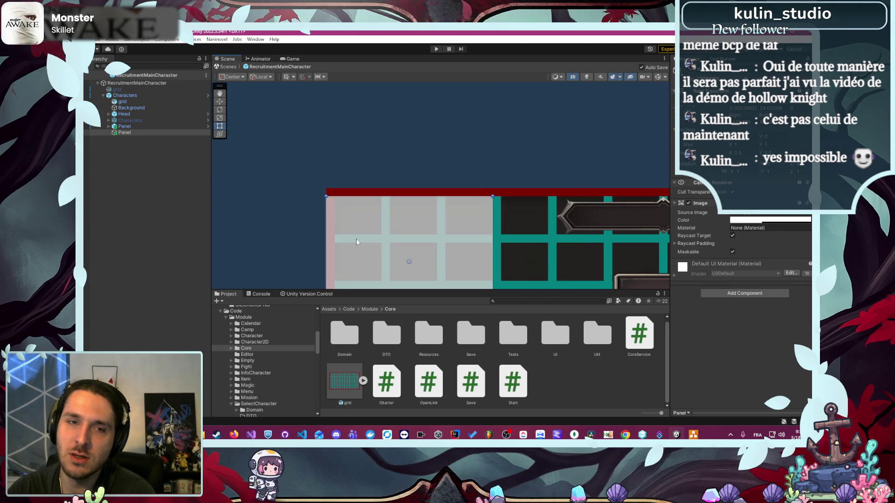
pyautogui.scroll(5, 322, 225)
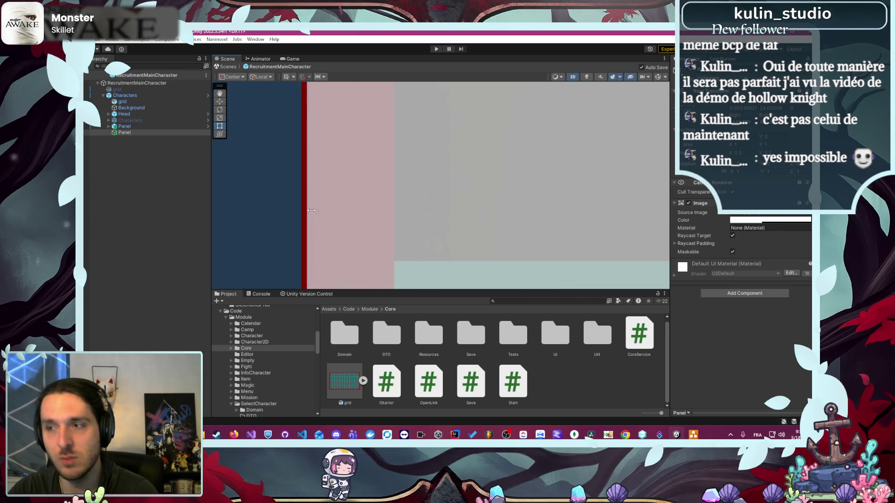
pyautogui.moveTo(394, 238); pyautogui.dragTo(395, 238)
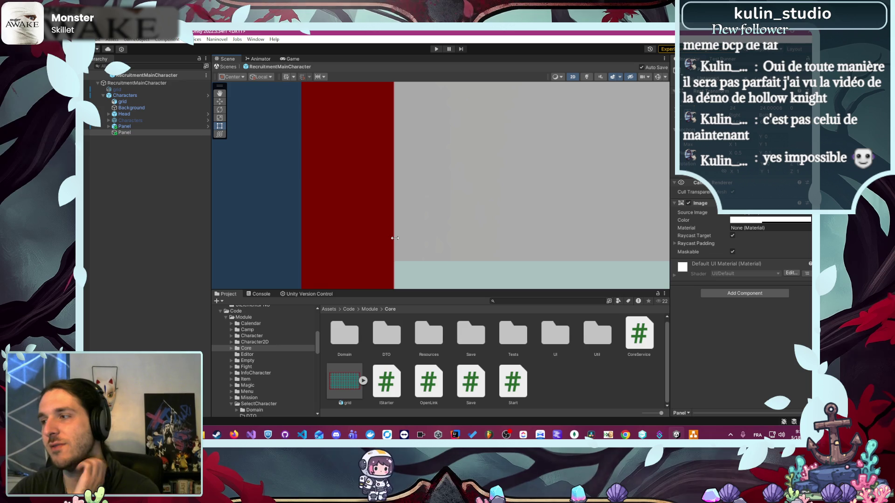
pyautogui.hotkey('ctrl', 'z')
pyautogui.scroll(-5, 389, 238)
pyautogui.moveTo(320, 253); pyautogui.dragTo(340, 157)
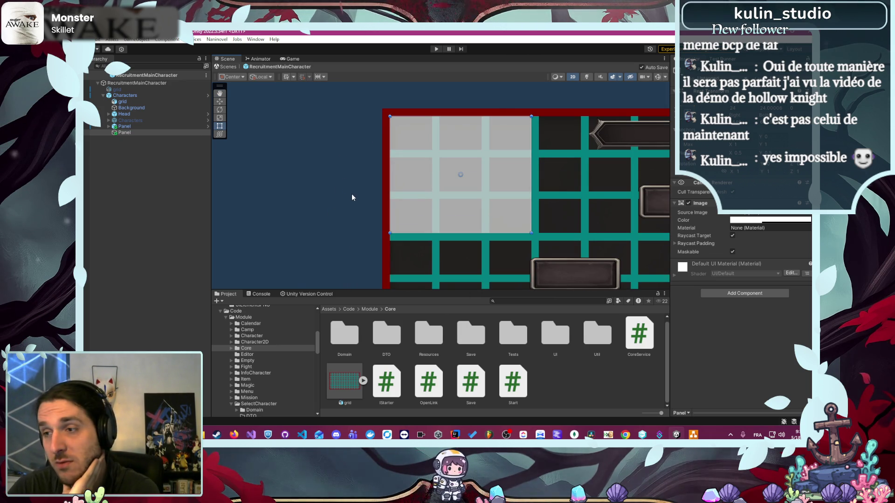
pyautogui.scroll(-1, 352, 200)
pyautogui.scroll(-2, 353, 203)
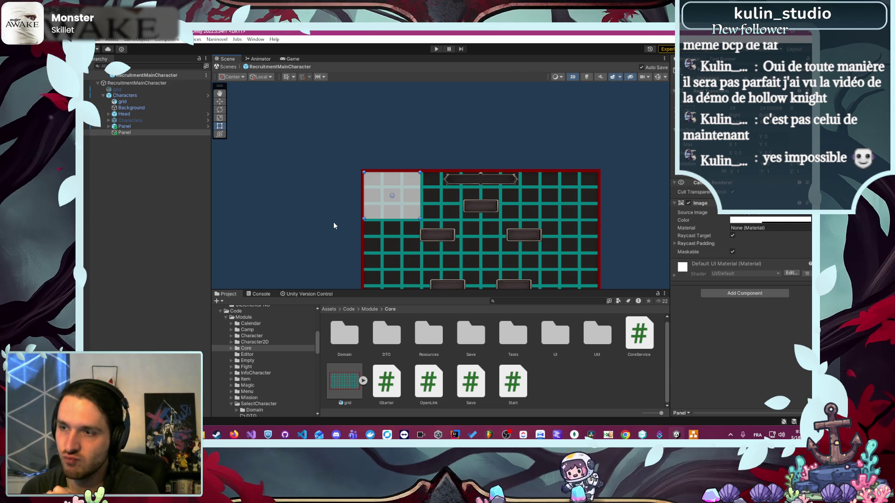
# Step: Move the grey panel with the Rect tool into the grid's bottom-right corner
pyautogui.scroll(1, 390, 251)
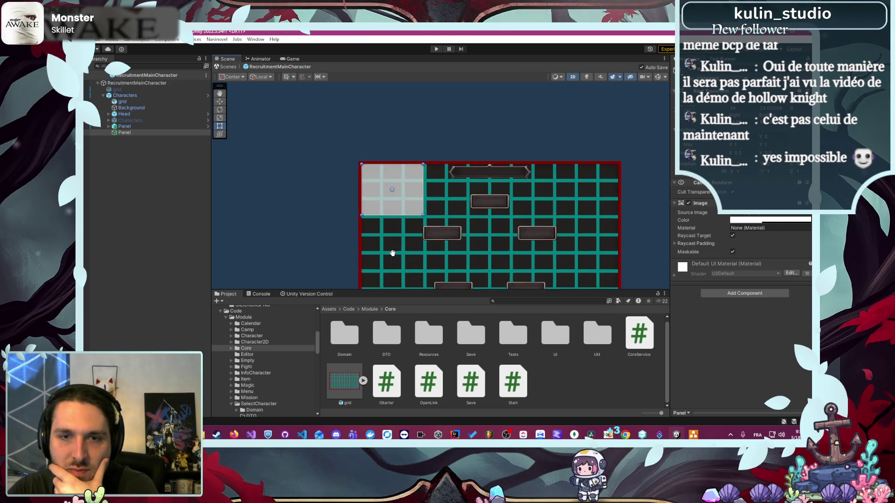
pyautogui.moveTo(390, 252)
pyautogui.mouseDown()
pyautogui.moveTo(393, 188)
pyautogui.moveTo(383, 193)
pyautogui.mouseUp()
pyautogui.press('t')
pyautogui.moveTo(396, 132)
pyautogui.mouseDown()
pyautogui.moveTo(541, 192)
pyautogui.moveTo(580, 226)
pyautogui.mouseUp()
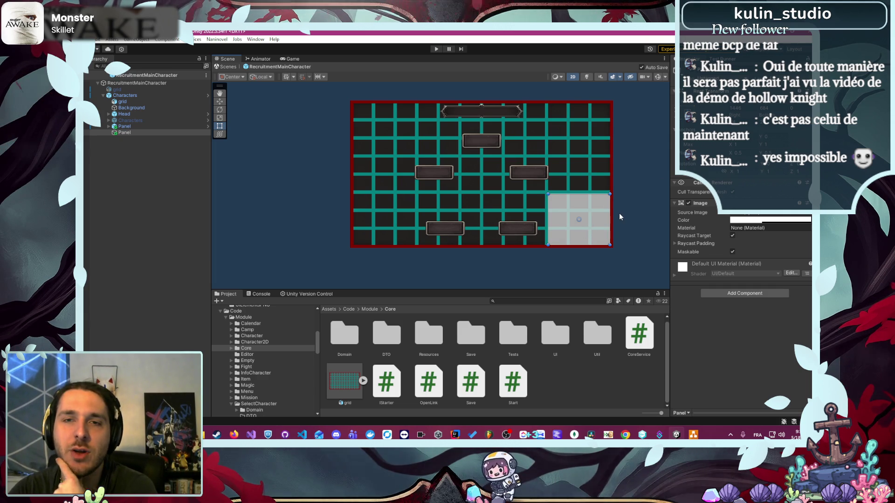
pyautogui.moveTo(581, 219)
pyautogui.mouseDown()
pyautogui.moveTo(588, 139)
pyautogui.moveTo(389, 227)
pyautogui.moveTo(585, 227)
pyautogui.mouseUp()
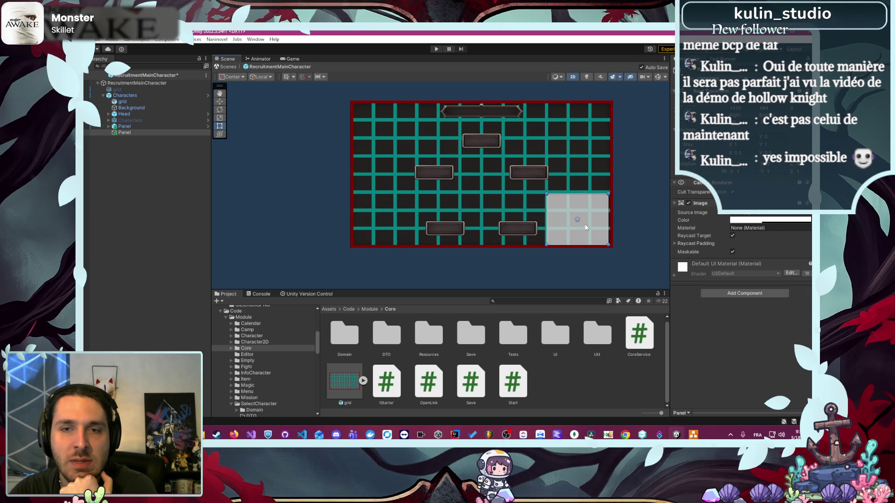
pyautogui.click(543, 255)
pyautogui.scroll(3, 533, 256)
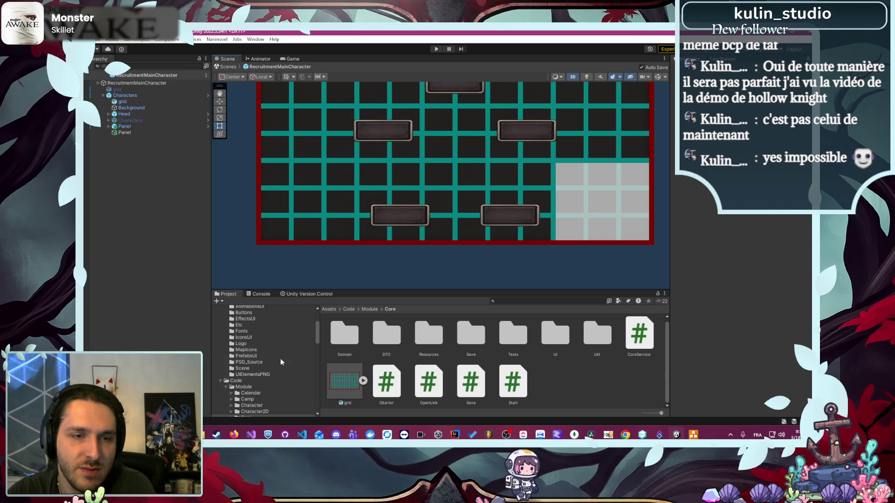
# Step: Make the Panel opaque white and assign the dark frame sprite from Resources/UIElementsPNG
pyautogui.scroll(3, 266, 366)
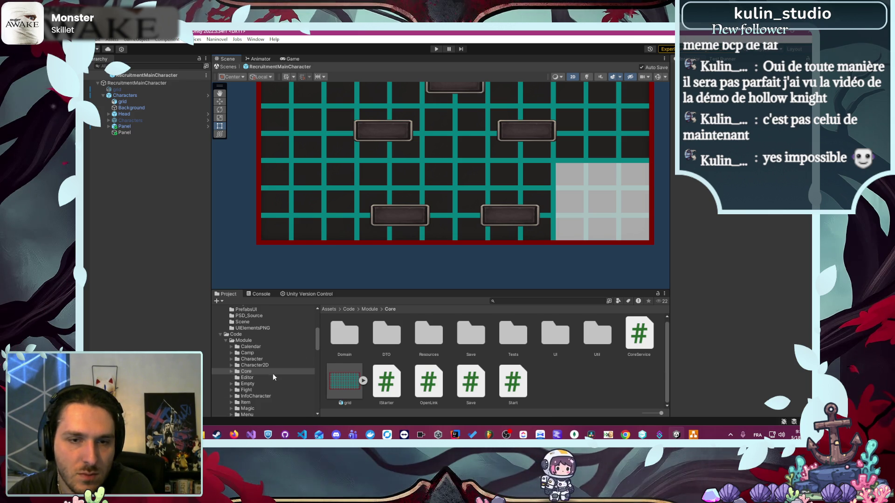
pyautogui.scroll(1, 415, 374)
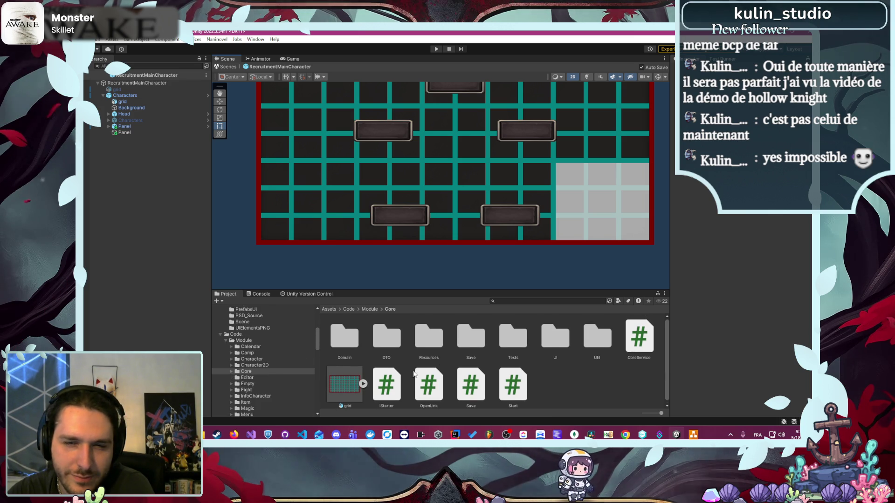
pyautogui.doubleClick(435, 343)
pyautogui.doubleClick(585, 343)
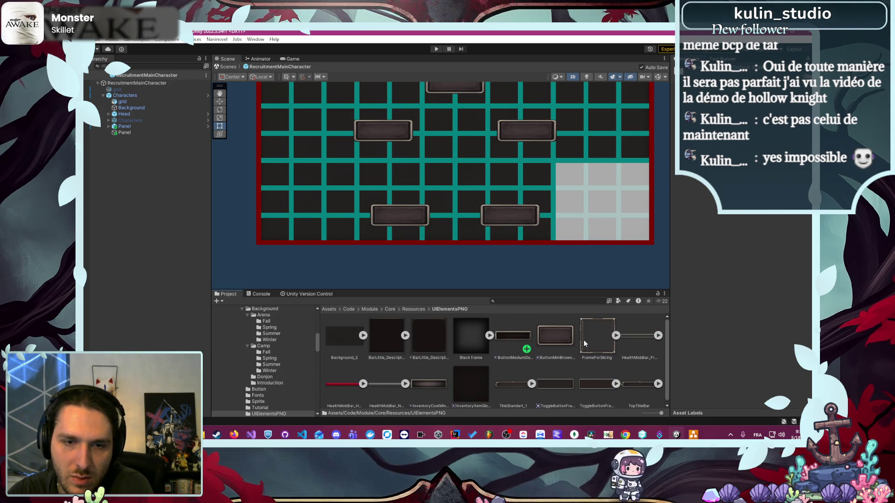
pyautogui.click(140, 133)
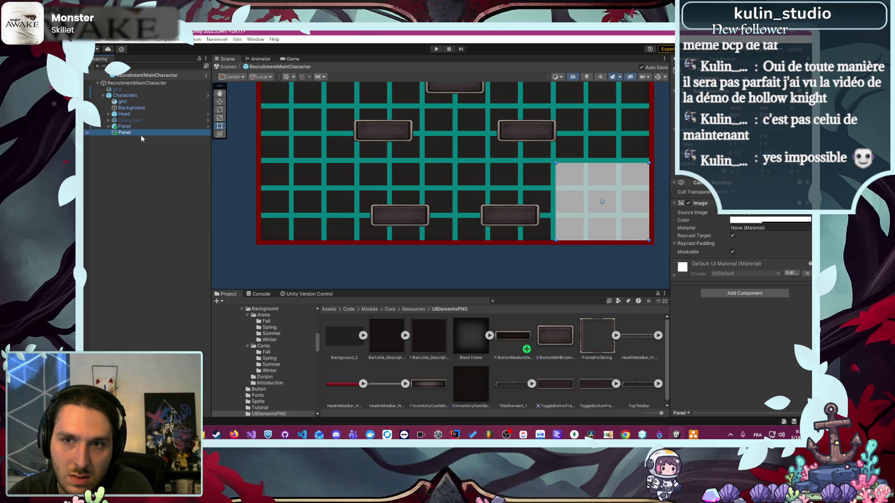
pyautogui.click(764, 220)
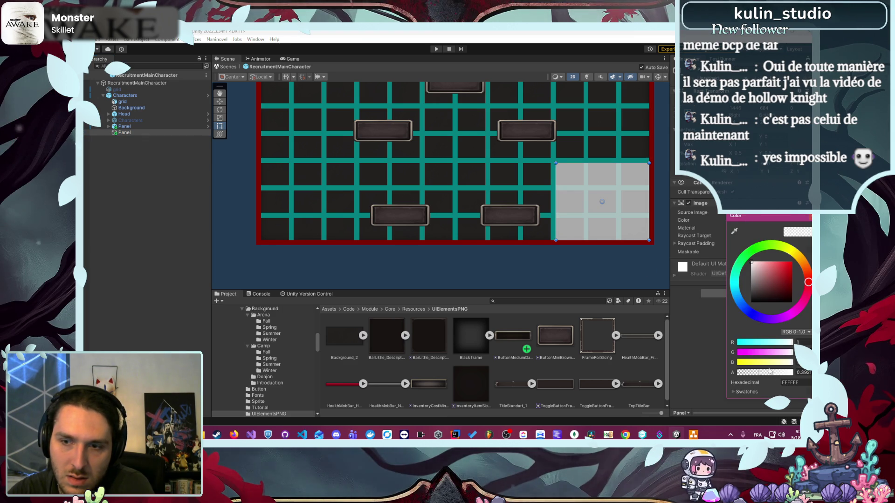
pyautogui.moveTo(770, 372); pyautogui.dragTo(803, 379)
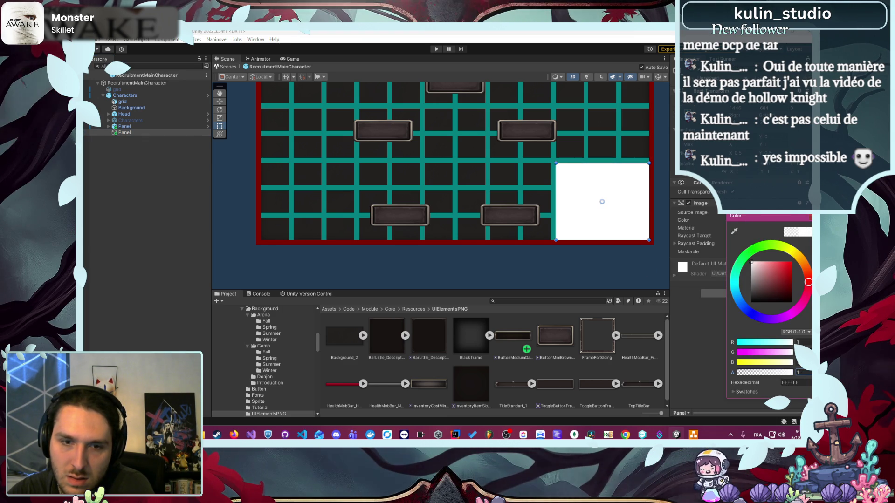
pyautogui.click(515, 336)
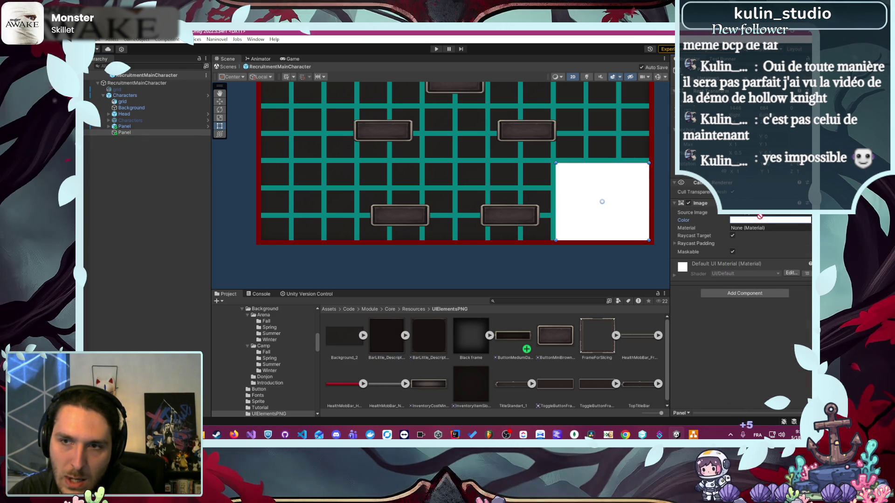
pyautogui.moveTo(760, 217); pyautogui.dragTo(765, 213)
pyautogui.click(599, 268)
# Step: Deactivate the teal background grid and recentre the view on the class-button panel
pyautogui.scroll(3, 600, 268)
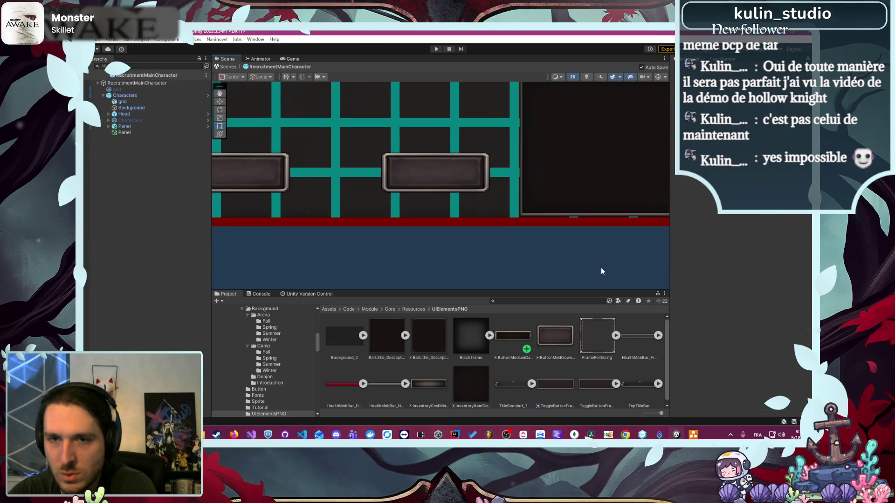
pyautogui.scroll(-3, 601, 271)
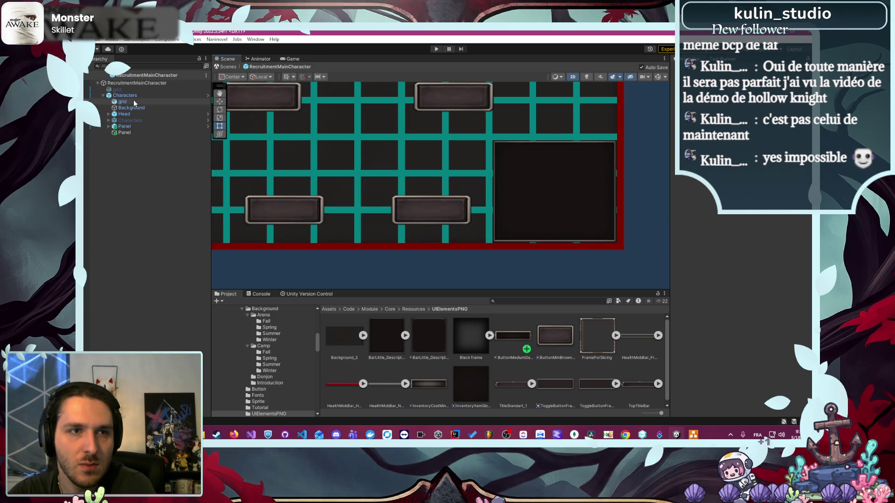
pyautogui.click(134, 99)
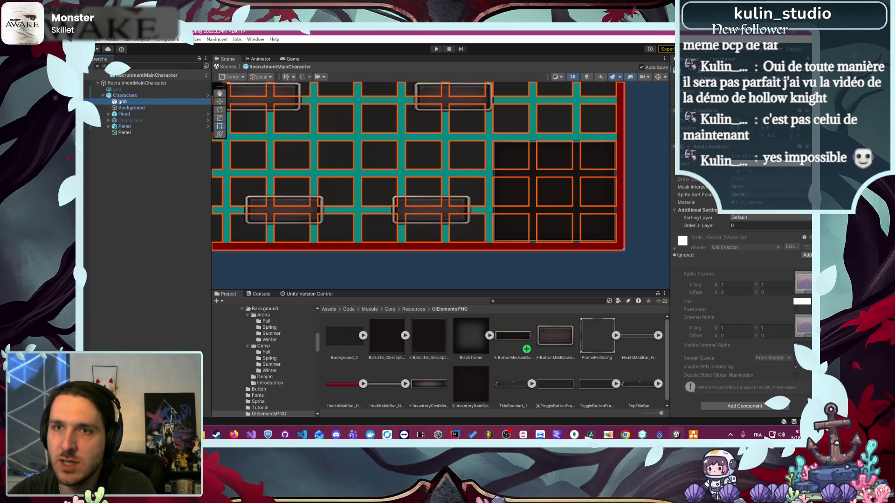
pyautogui.hotkey('shift', 'alt', 'a')
pyautogui.click(636, 162)
pyautogui.scroll(-2, 642, 181)
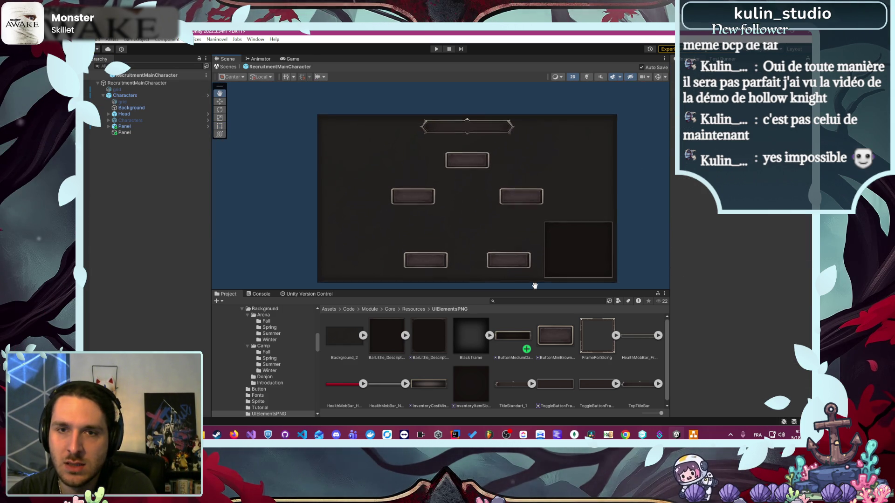
pyautogui.moveTo(362, 217); pyautogui.dragTo(346, 191)
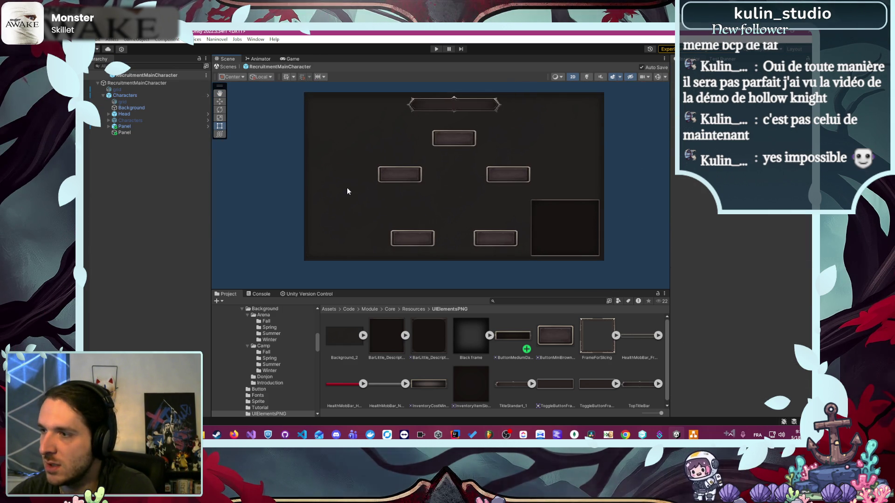
pyautogui.click(140, 127)
pyautogui.press('Right')
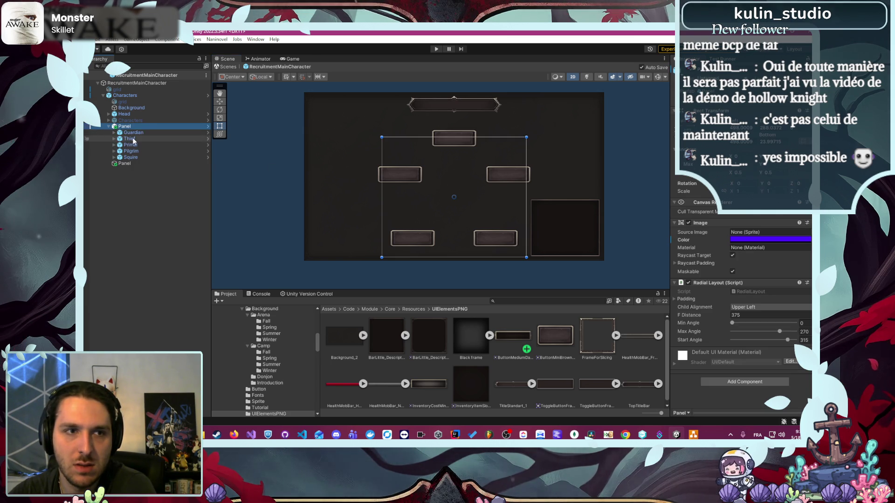
pyautogui.click(135, 134)
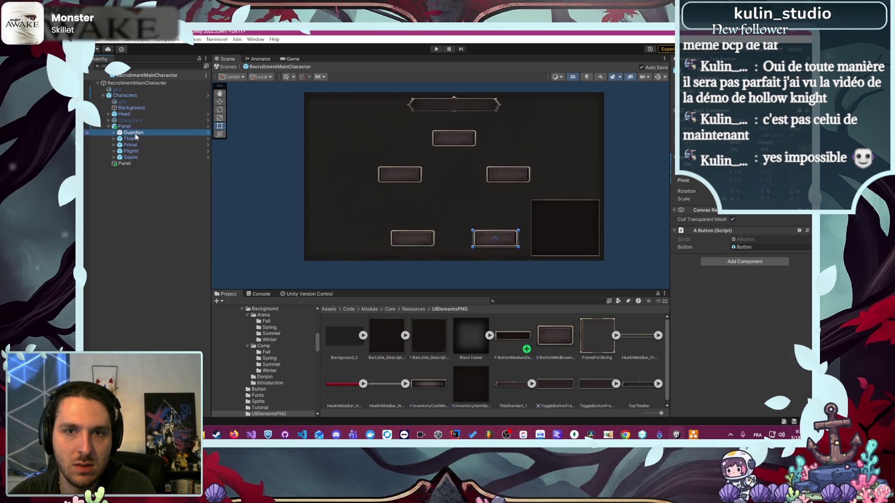
pyautogui.click(732, 263)
pyautogui.write('ho')
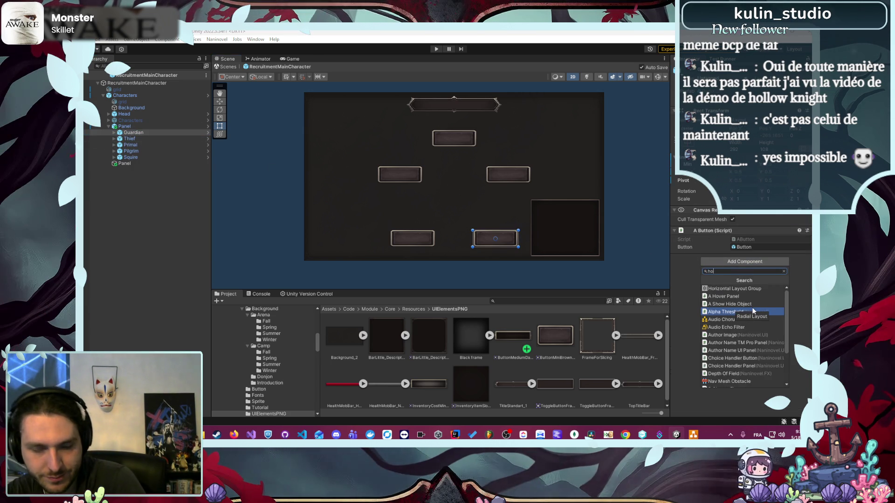
pyautogui.write('v')
pyautogui.press('Return')
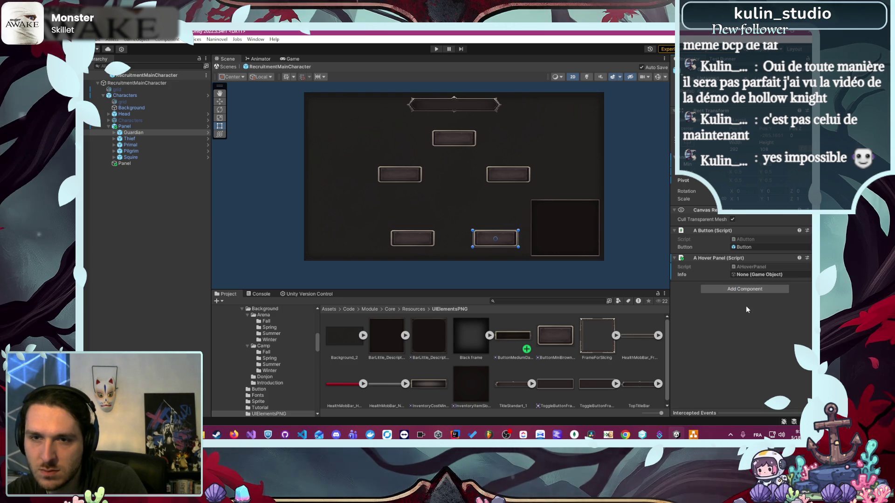
pyautogui.click(142, 166)
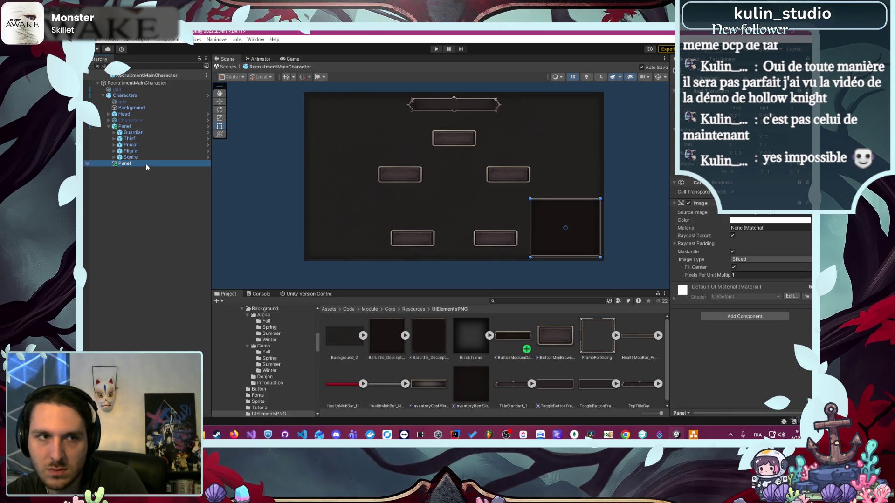
pyautogui.click(143, 132)
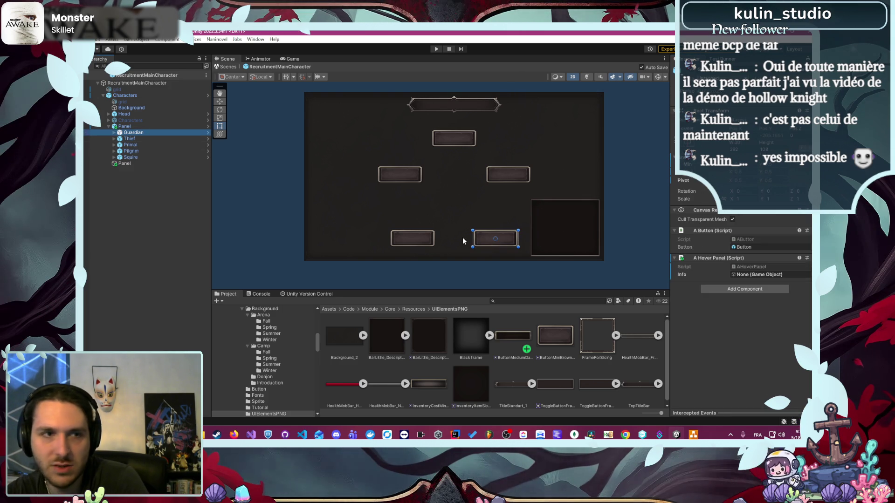
pyautogui.click(517, 225)
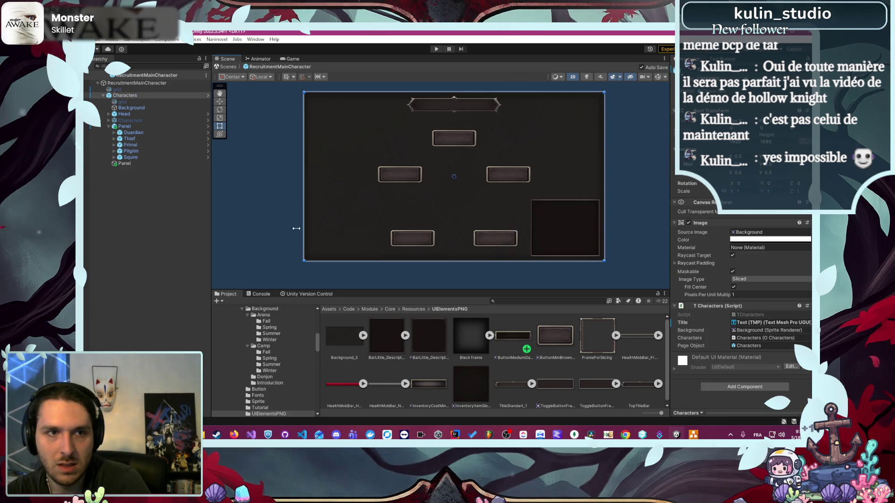
pyautogui.hotkey('ctrl', 'z')
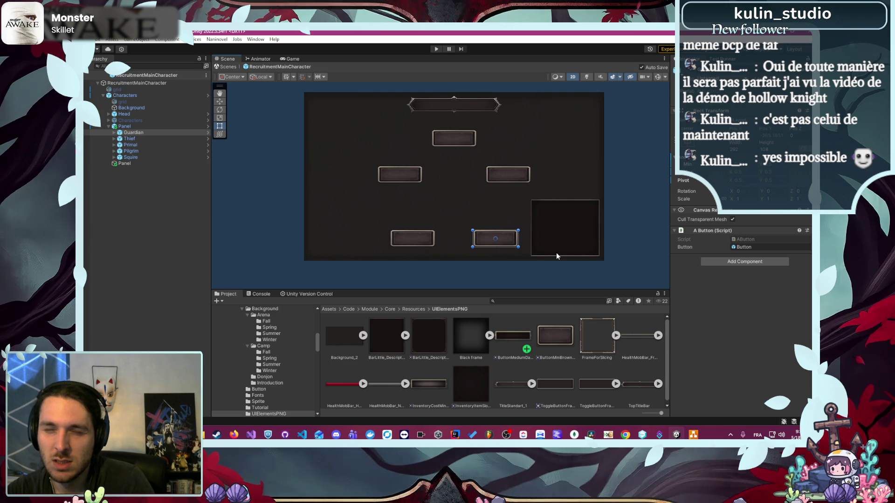
# Step: Locate the AButton script, view ATitleButton's code, then search Guardian's Add Component list for 'hov'
pyautogui.click(786, 239)
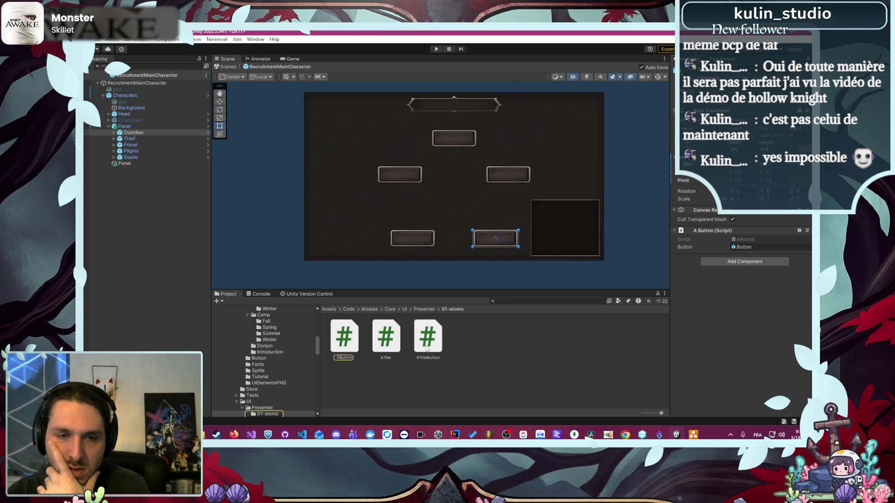
pyautogui.click(430, 346)
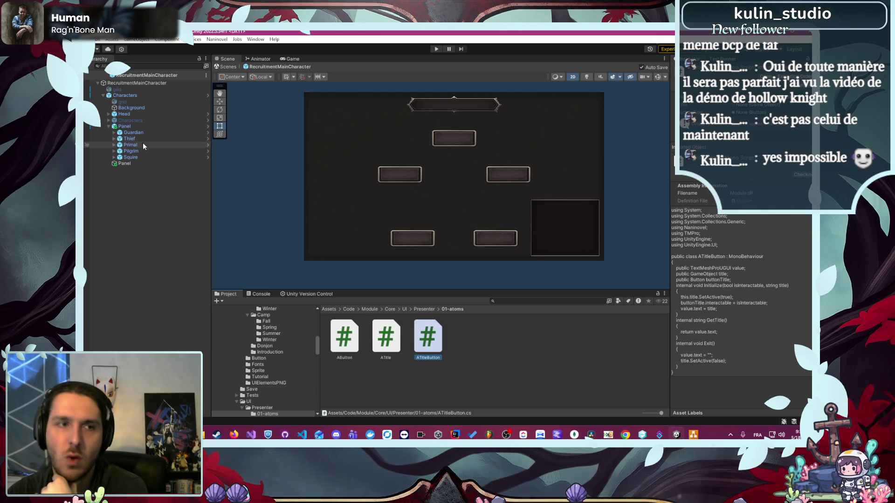
pyautogui.click(135, 133)
pyautogui.click(709, 264)
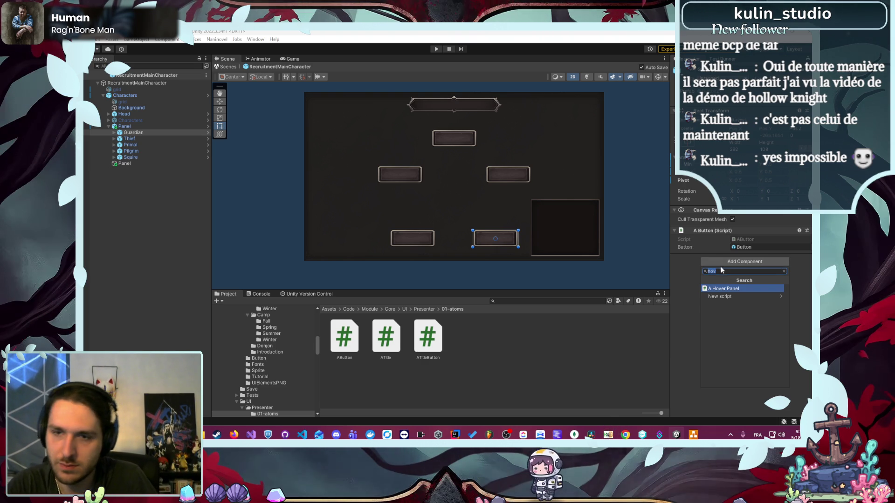
# Step: Add A Hover Panel to Guardian and link the side Panel as its Info
pyautogui.click(725, 290)
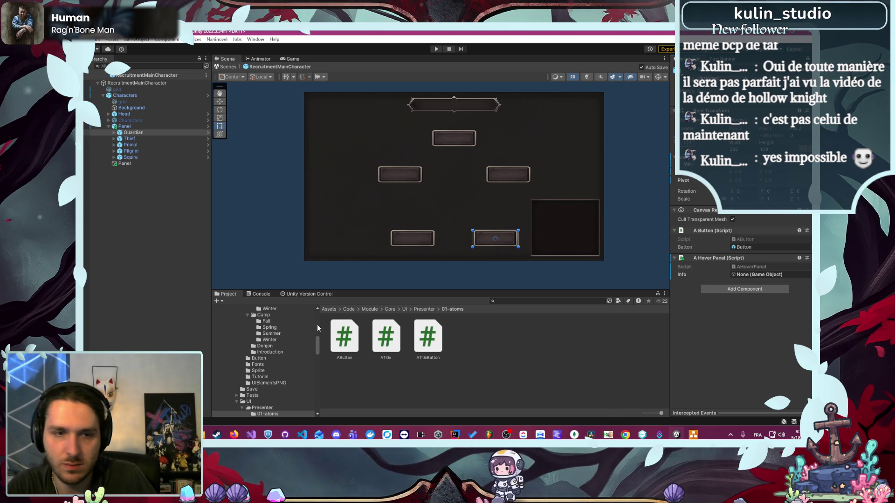
pyautogui.scroll(-5, 310, 340)
pyautogui.scroll(-1, 303, 358)
pyautogui.click(275, 358)
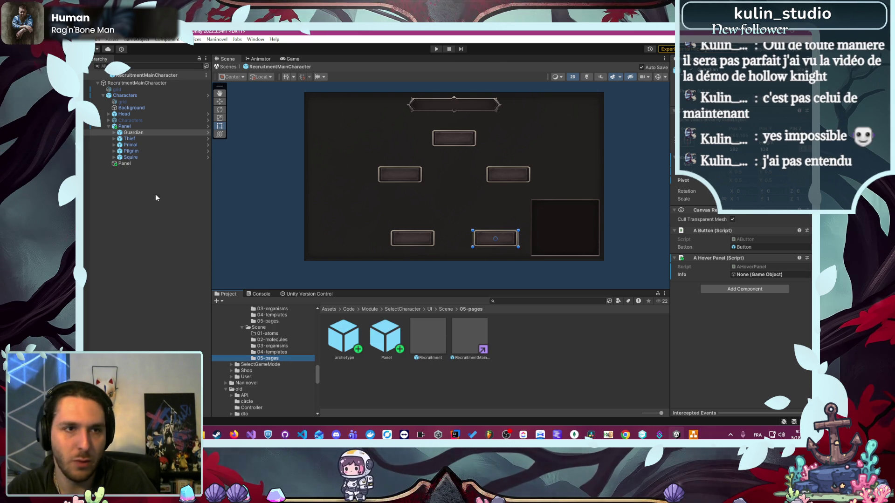
pyautogui.moveTo(125, 163)
pyautogui.mouseDown()
pyautogui.moveTo(326, 215)
pyautogui.moveTo(751, 275)
pyautogui.mouseUp()
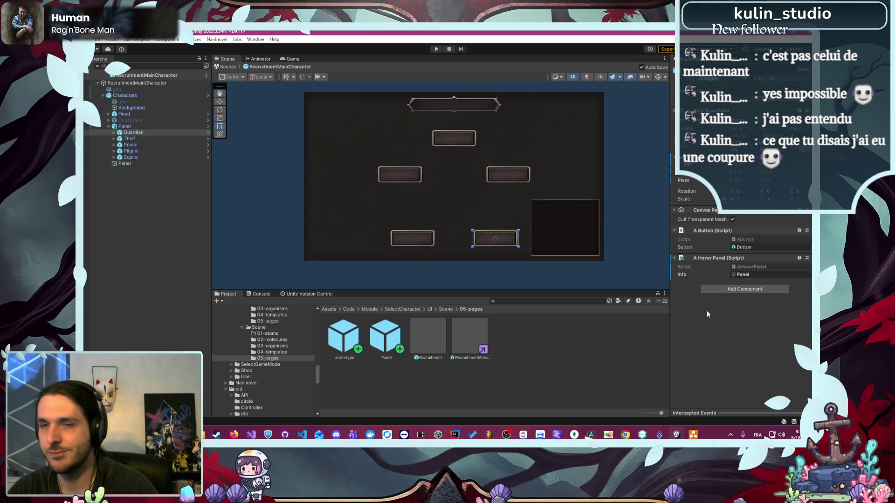
# Step: Give Thief and Primal an A Hover Panel script with the side Panel as Info
pyautogui.click(180, 138)
pyautogui.click(745, 262)
pyautogui.write('hov')
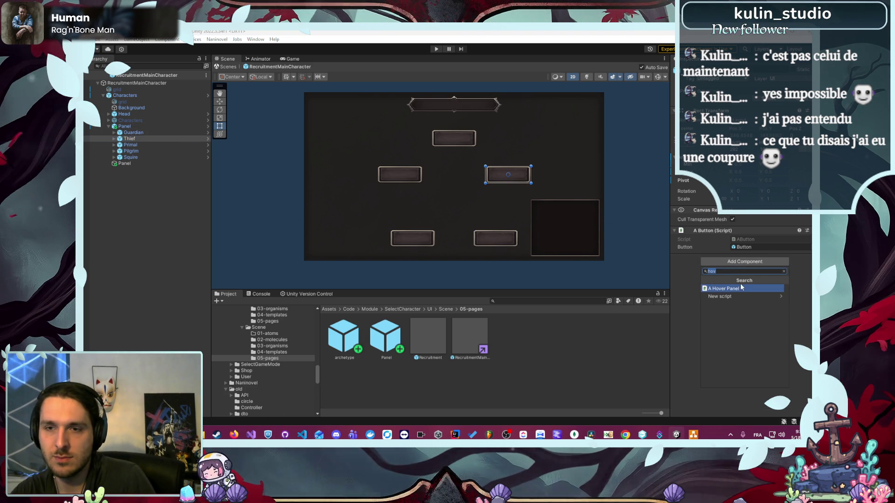
pyautogui.click(739, 288)
pyautogui.moveTo(125, 163); pyautogui.dragTo(756, 279)
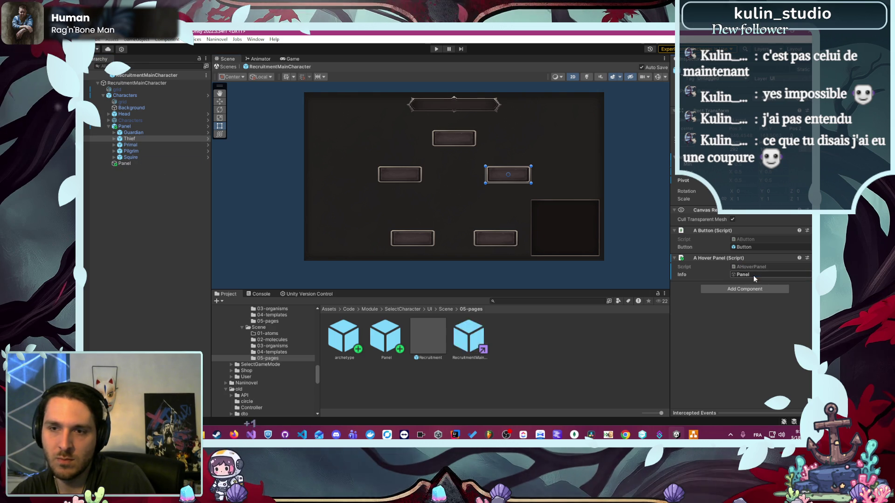
pyautogui.click(132, 144)
pyautogui.click(744, 262)
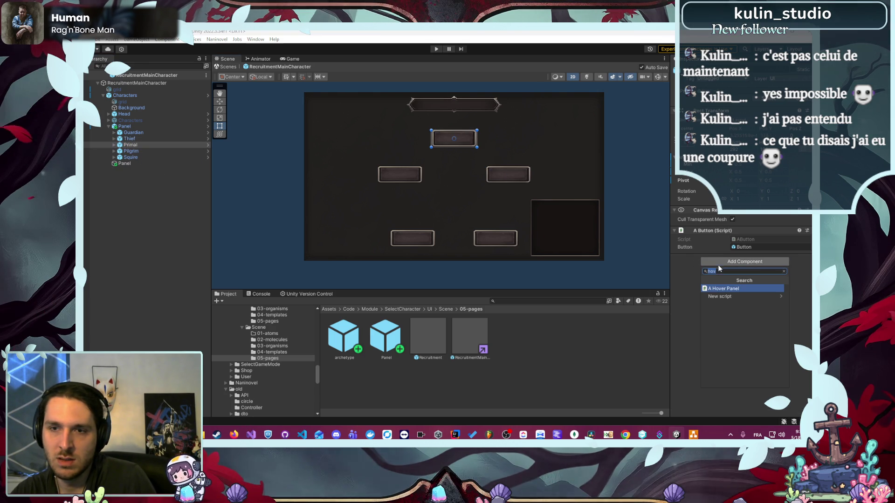
pyautogui.click(730, 289)
pyautogui.moveTo(138, 164); pyautogui.dragTo(710, 250)
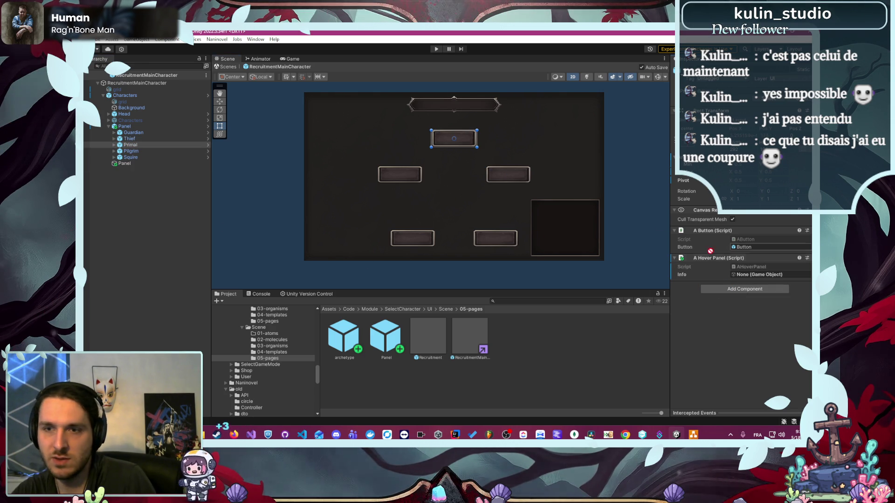
pyautogui.moveTo(752, 277); pyautogui.dragTo(751, 276)
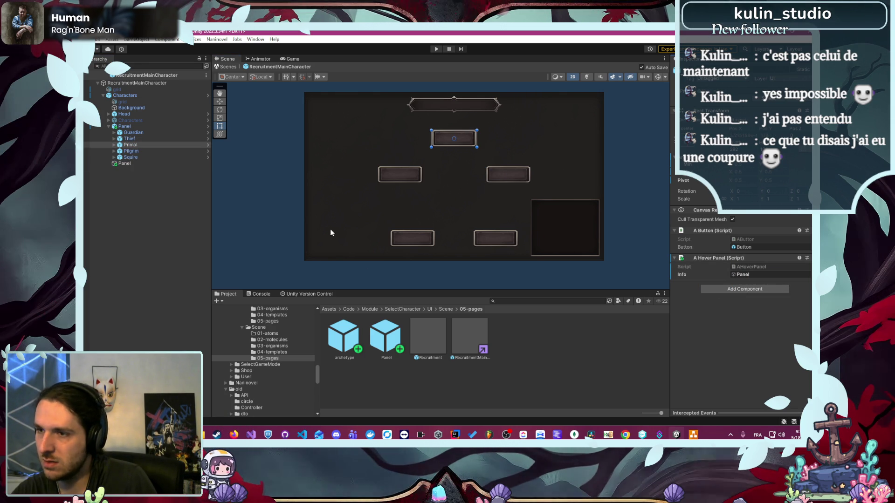
# Step: Give Pilgrim and Squire an A Hover Panel script with the Panel as Info
pyautogui.click(133, 151)
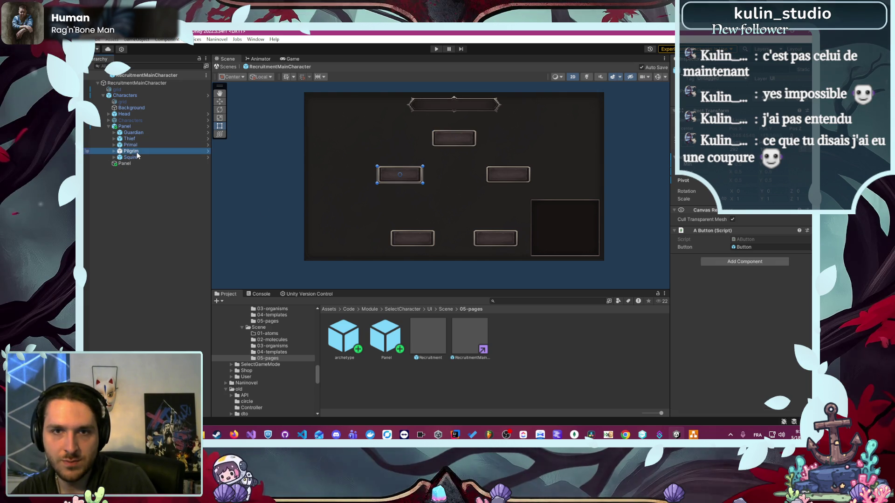
pyautogui.click(735, 264)
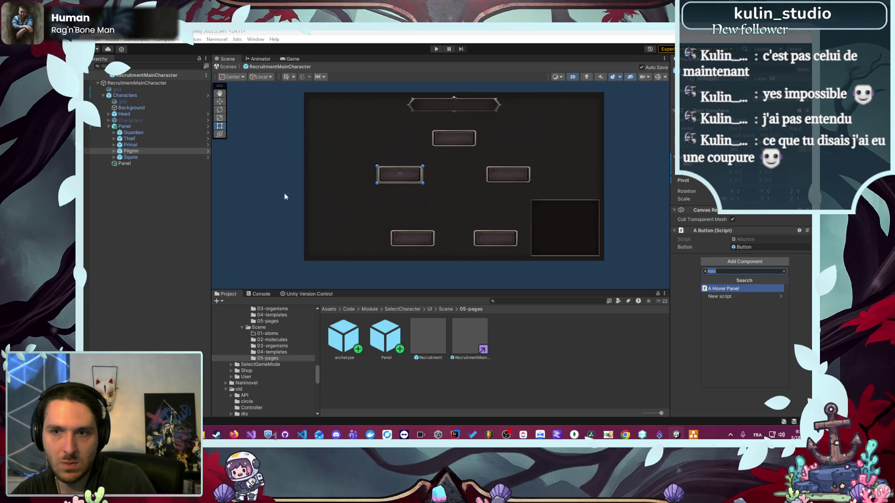
pyautogui.click(720, 289)
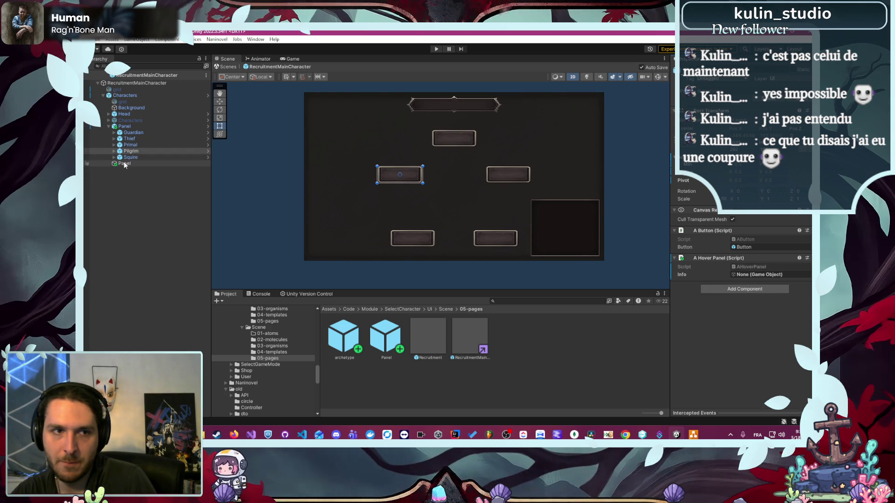
pyautogui.moveTo(124, 165); pyautogui.dragTo(746, 275)
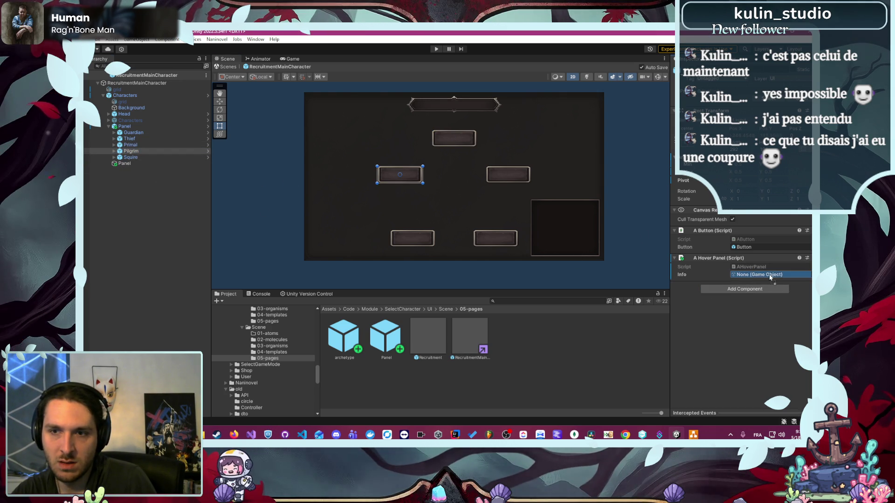
pyautogui.click(165, 158)
pyautogui.click(745, 262)
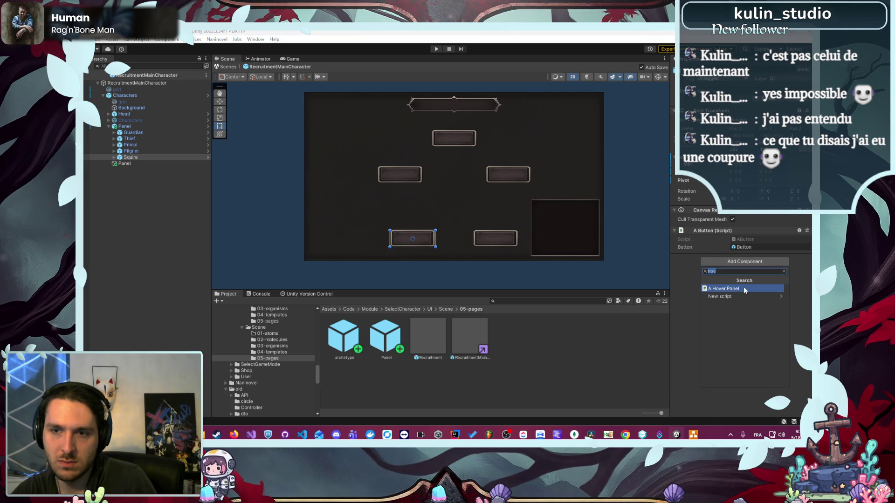
pyautogui.click(720, 288)
pyautogui.moveTo(142, 165); pyautogui.dragTo(780, 280)
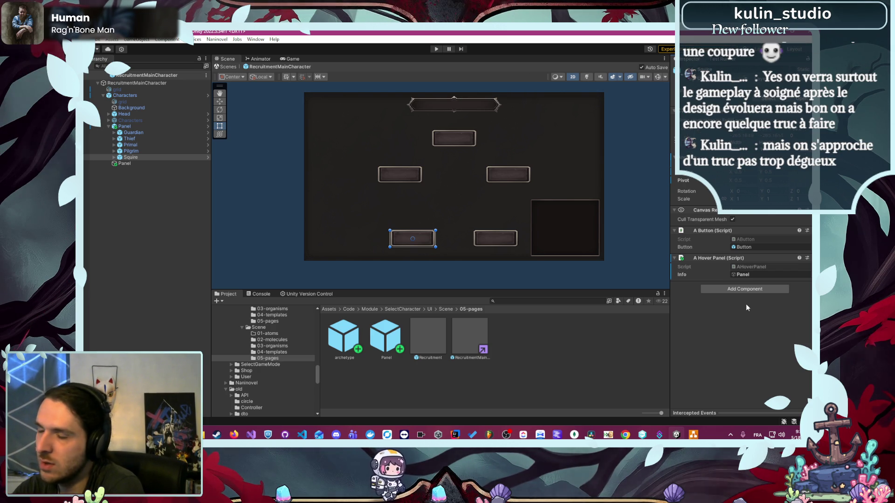
pyautogui.click(140, 163)
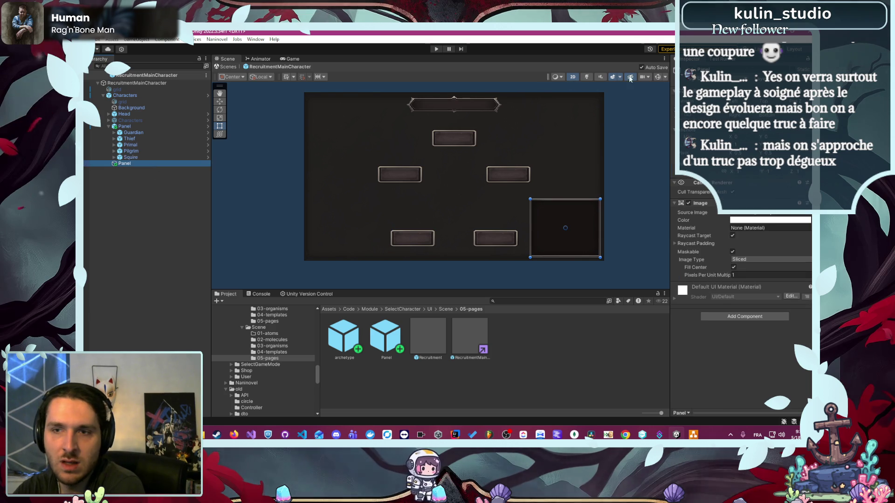
# Step: Disable the info Panel and play-test through Nouvelle Partie and a player name to the recruitment screen
pyautogui.hotkey('ctrl', 'z')
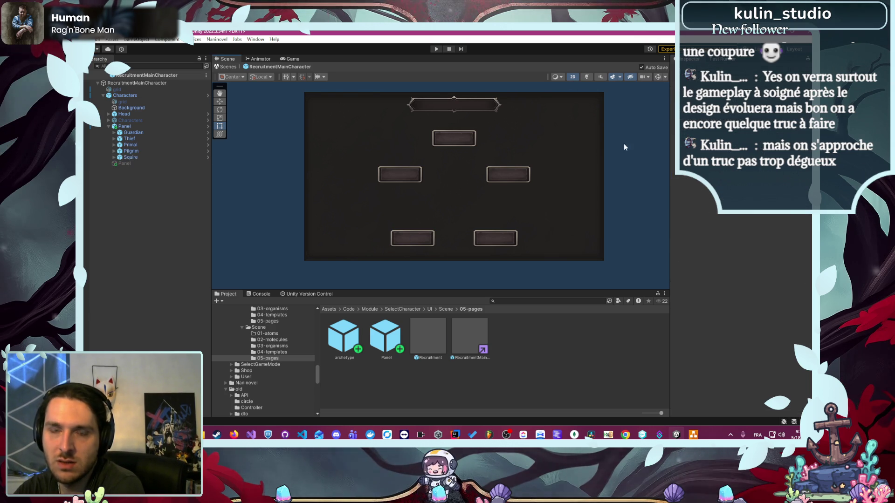
pyautogui.click(439, 50)
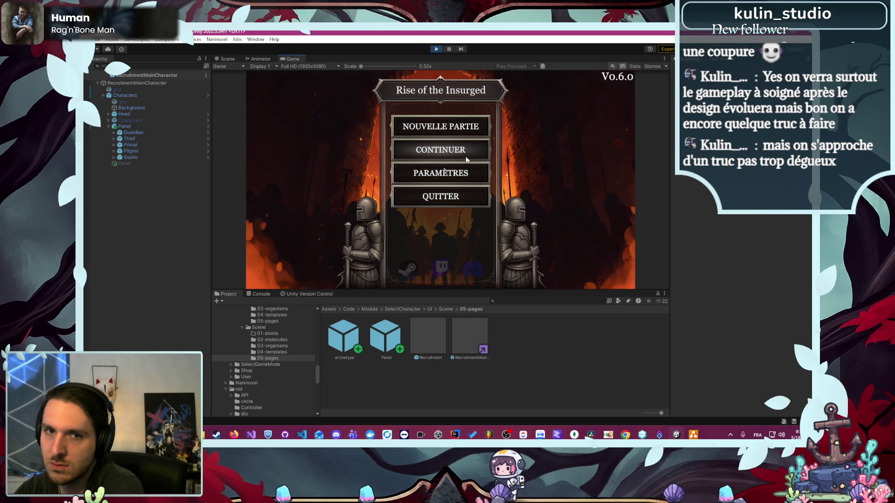
pyautogui.click(460, 128)
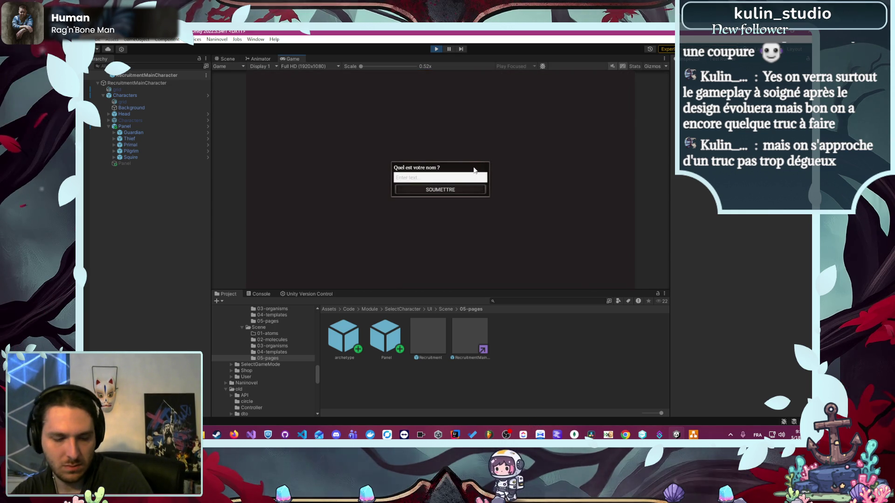
pyautogui.write('Alex')
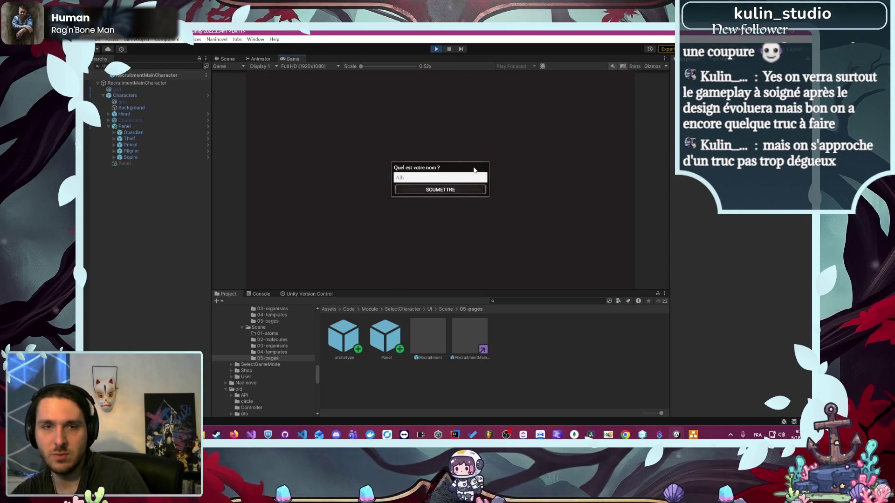
pyautogui.press('Return')
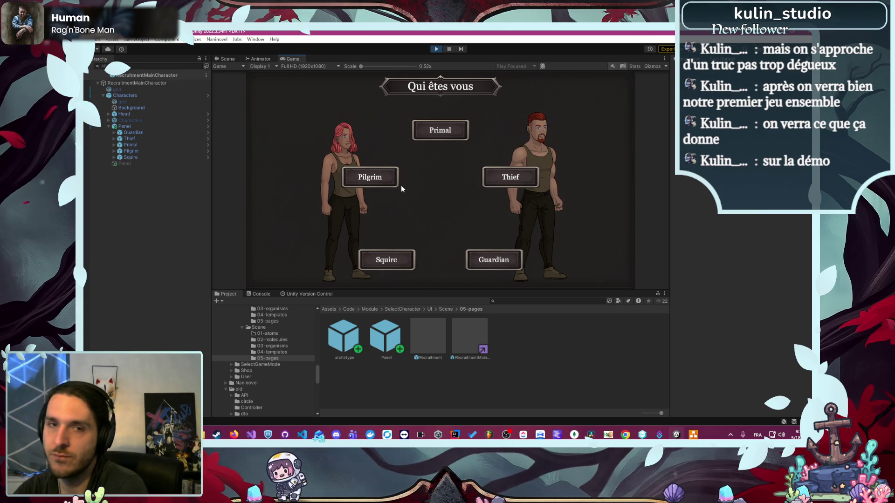
pyautogui.moveTo(361, 176)
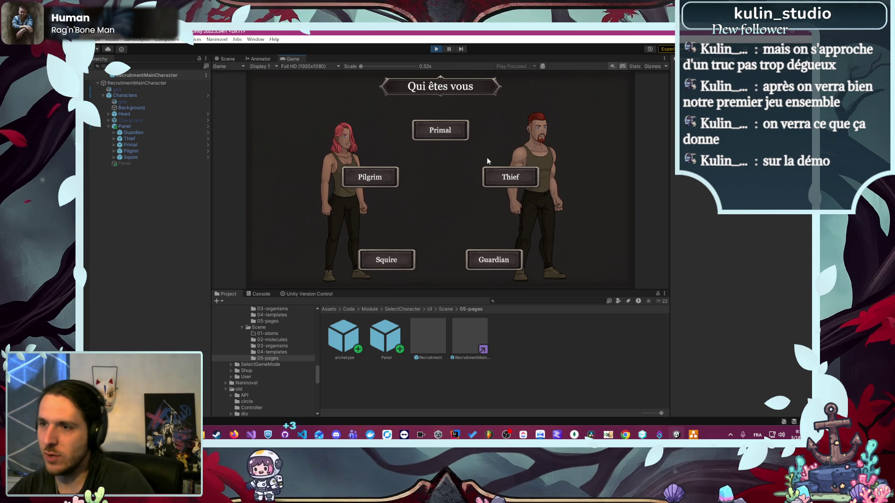
# Step: Stop the play test and raise the Radial Layout distance to about 501
pyautogui.click(436, 49)
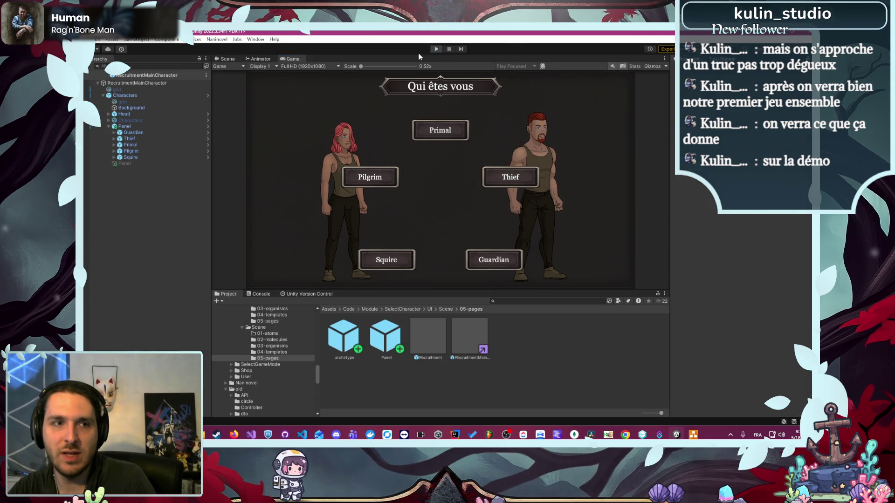
pyautogui.click(134, 126)
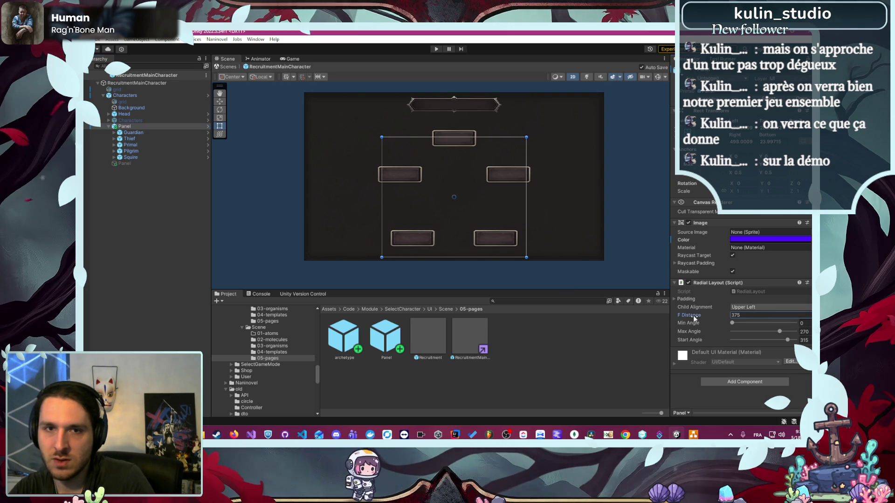
pyautogui.moveTo(696, 316)
pyautogui.mouseDown()
pyautogui.moveTo(778, 316)
pyautogui.moveTo(751, 315)
pyautogui.mouseUp()
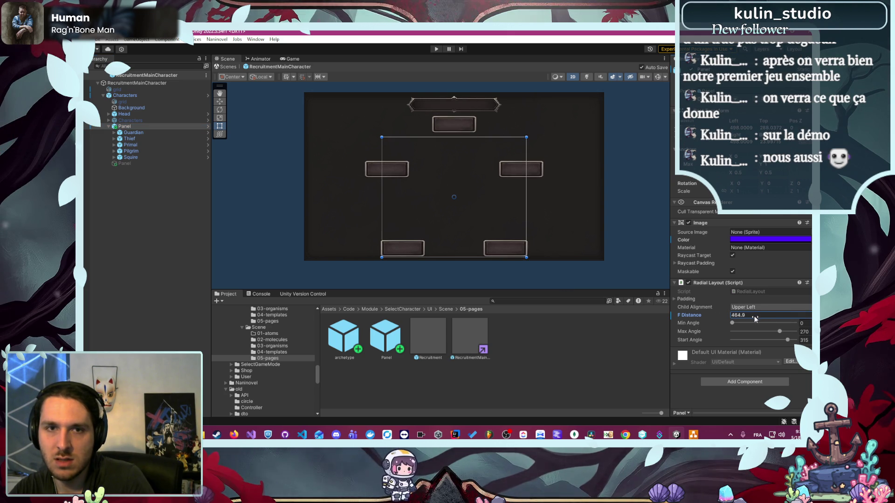
# Step: Re-enable the info Panel and drag it to the centre of the class buttons
pyautogui.click(160, 103)
pyautogui.click(132, 164)
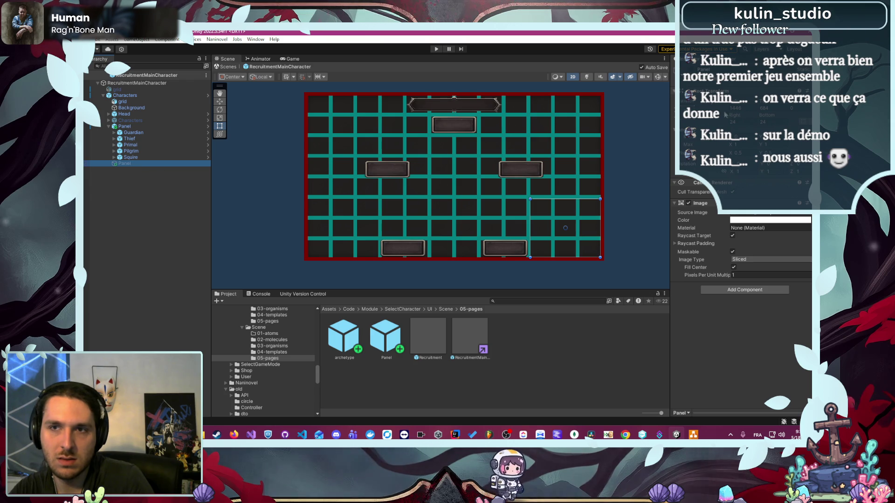
pyautogui.click(568, 236)
pyautogui.moveTo(567, 237)
pyautogui.mouseDown()
pyautogui.moveTo(460, 196)
pyautogui.moveTo(457, 235)
pyautogui.moveTo(456, 195)
pyautogui.moveTo(456, 202)
pyautogui.mouseUp()
pyautogui.click(626, 206)
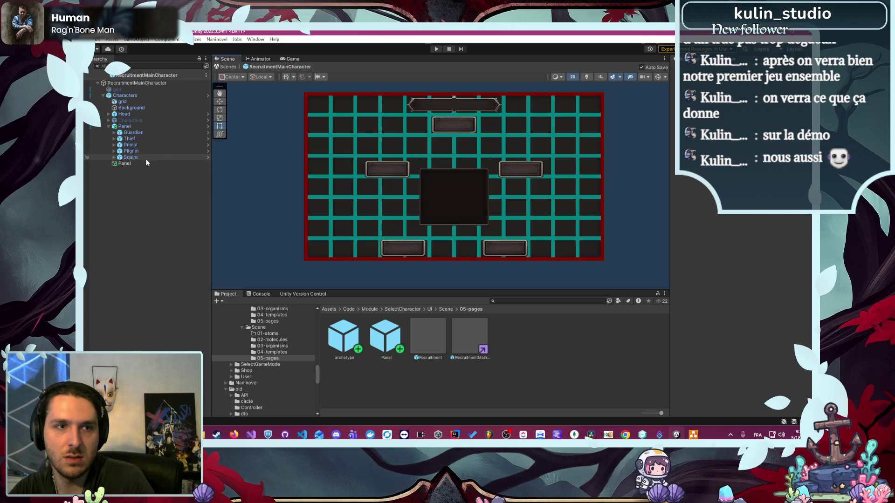
# Step: Toggle the grid object's visibility off and back on
pyautogui.click(144, 126)
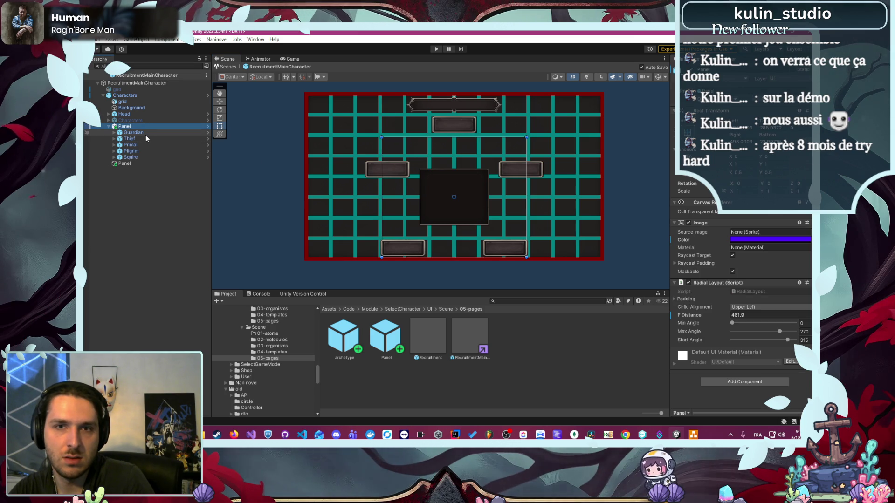
pyautogui.click(122, 101)
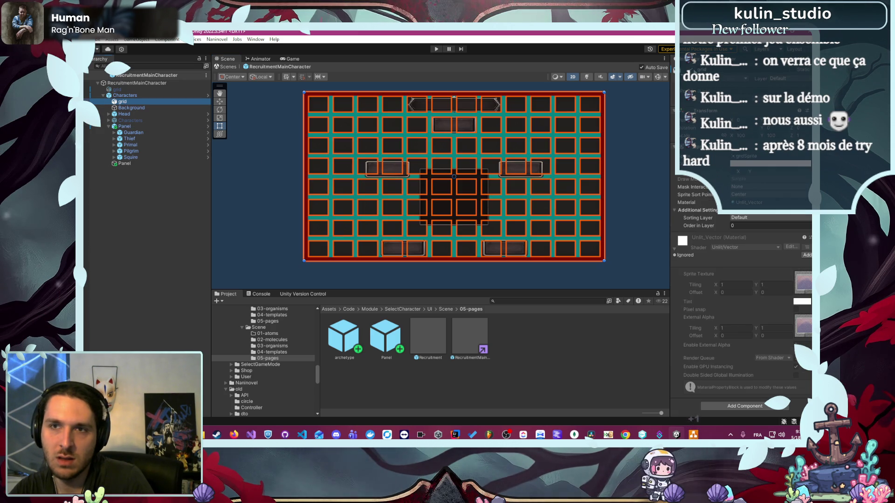
pyautogui.hotkey('shift', 'alt', 'a')
pyautogui.click(633, 147)
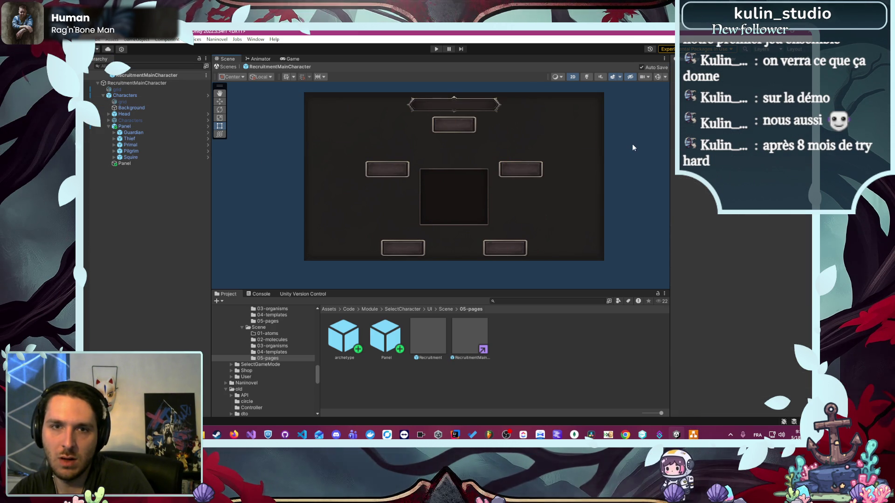
pyautogui.click(152, 163)
pyautogui.click(146, 102)
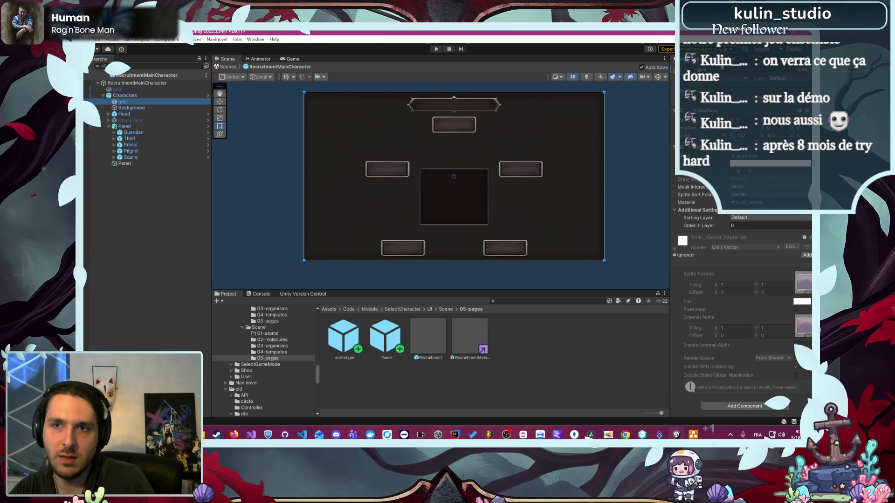
pyautogui.hotkey('shift', 'alt', 'a')
# Step: Nudge the info Panel slightly downward in the Scene view
pyautogui.scroll(5, 388, 206)
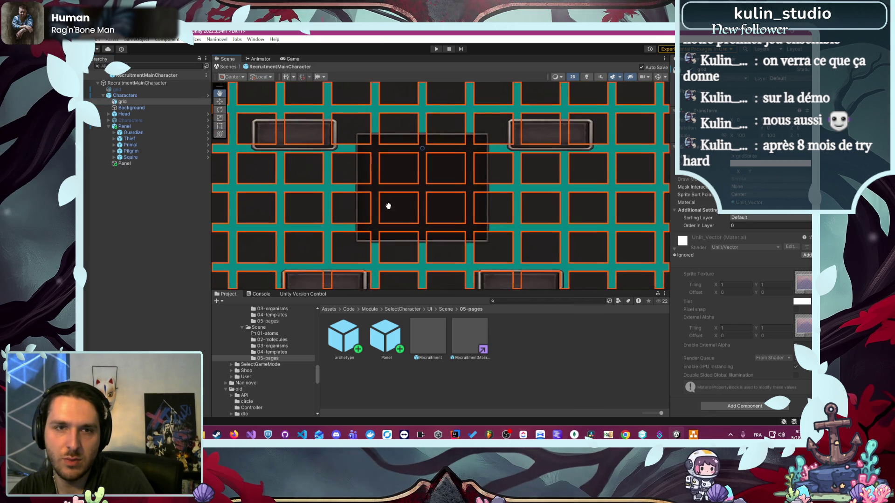
pyautogui.moveTo(389, 206); pyautogui.dragTo(388, 184)
pyautogui.press('t')
pyautogui.click(421, 152)
pyautogui.moveTo(420, 152); pyautogui.dragTo(424, 161)
pyautogui.scroll(-4, 423, 161)
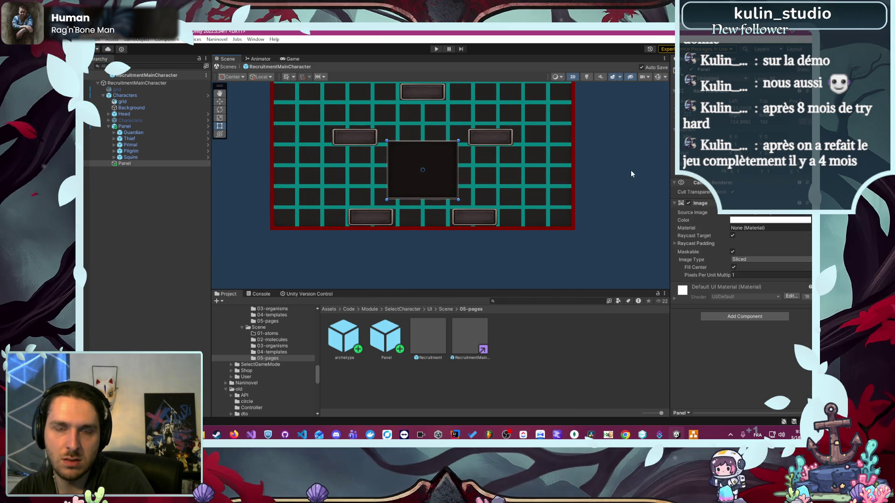
pyautogui.click(533, 177)
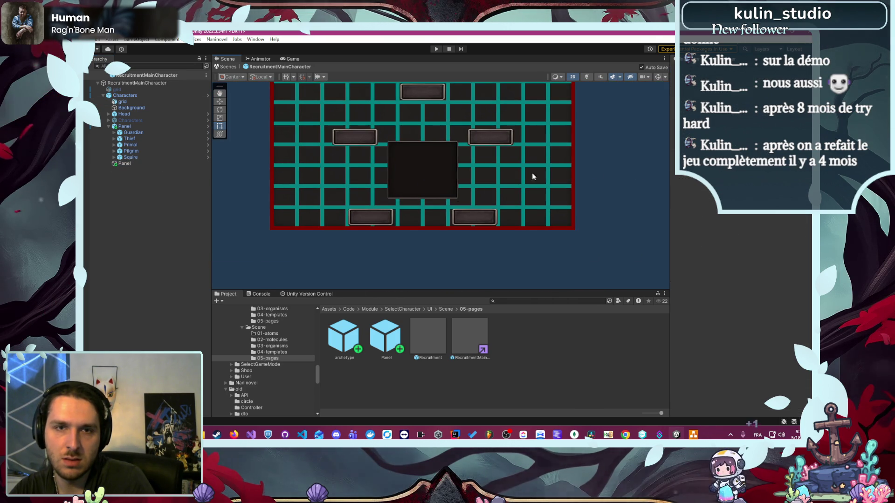
# Step: Deactivate the grid and info Panel, frame the Characters canvas, and start Play
pyautogui.click(140, 102)
pyautogui.click(683, 70)
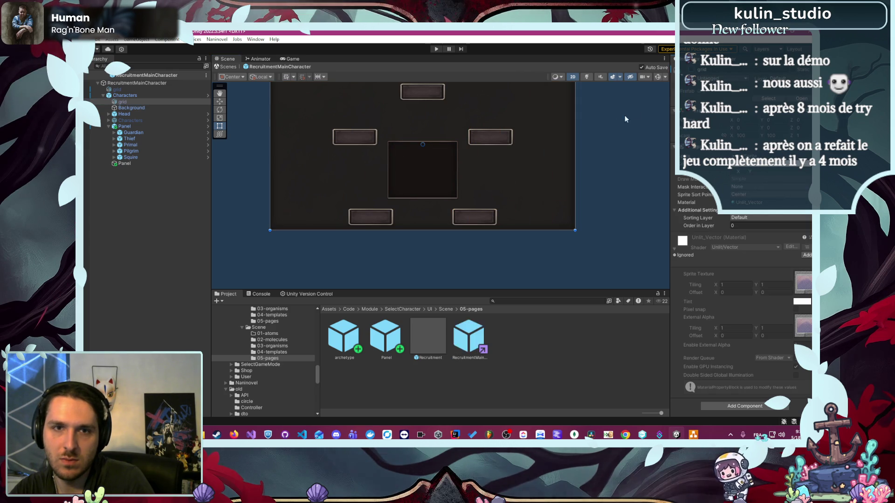
pyautogui.click(124, 163)
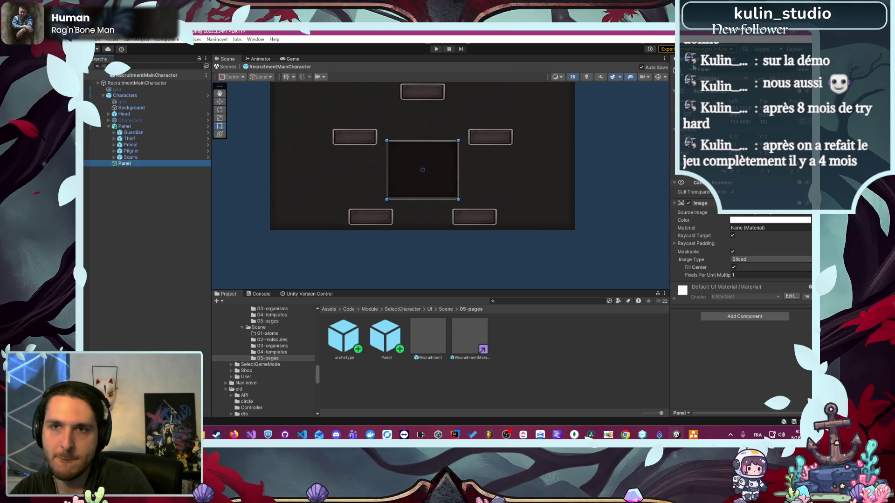
pyautogui.click(683, 69)
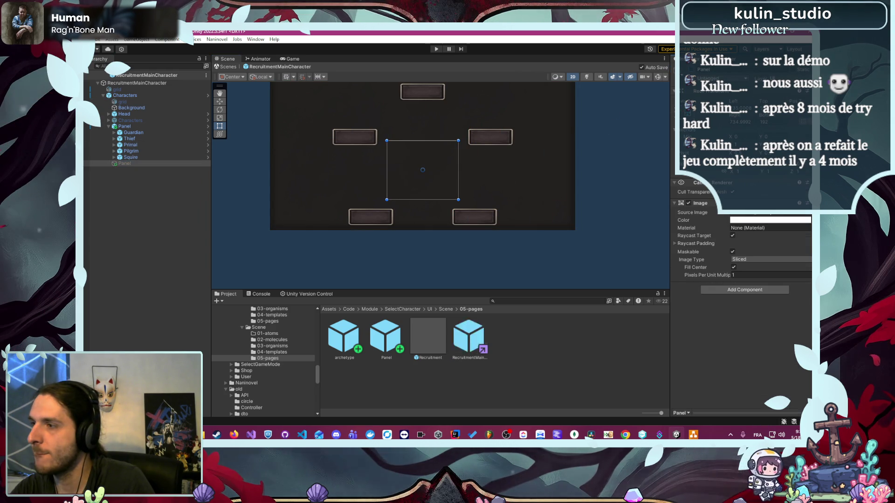
pyautogui.click(516, 158)
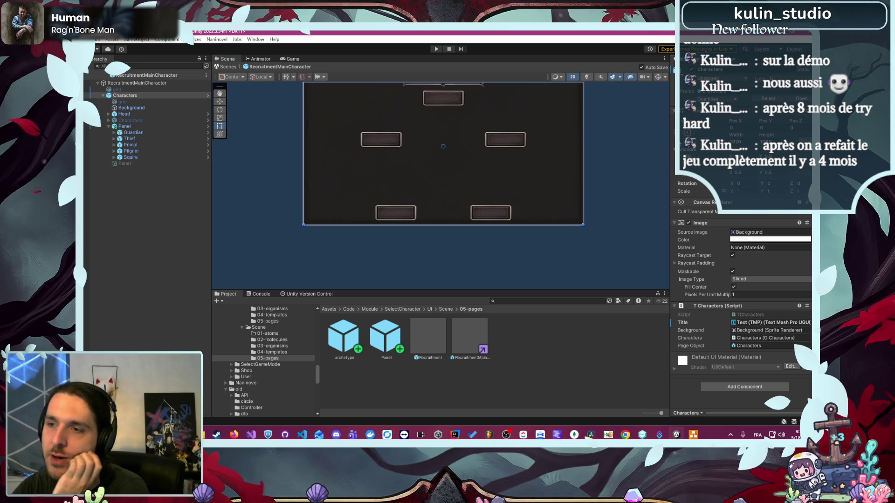
pyautogui.press('f')
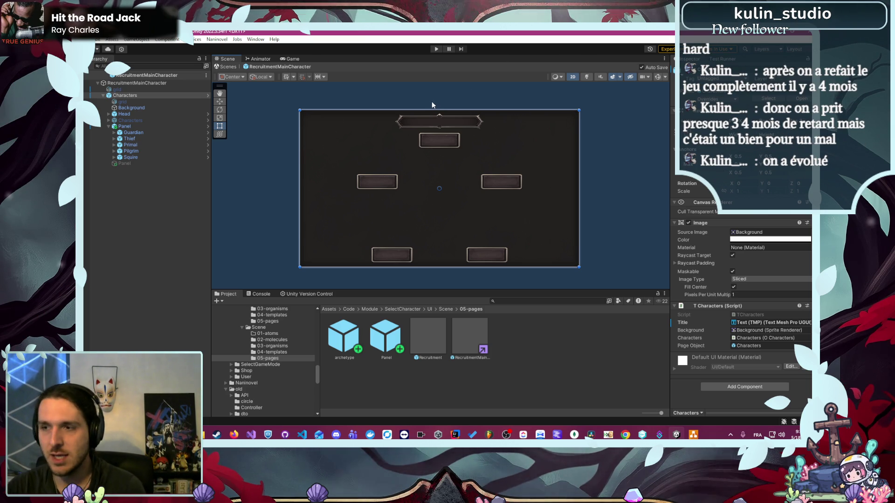
pyautogui.click(435, 49)
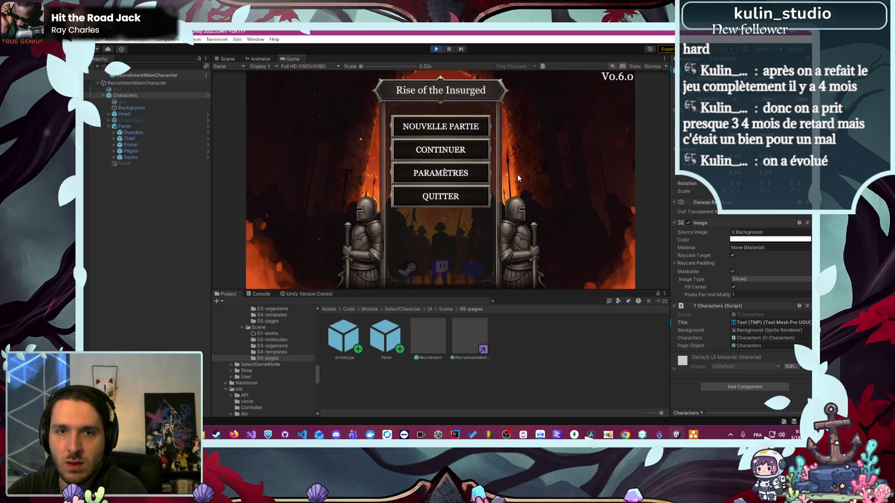
# Step: Play through Nouvelle Partie and the name prompt to the wider class screen, then stop
pyautogui.click(452, 129)
pyautogui.write('Albert')
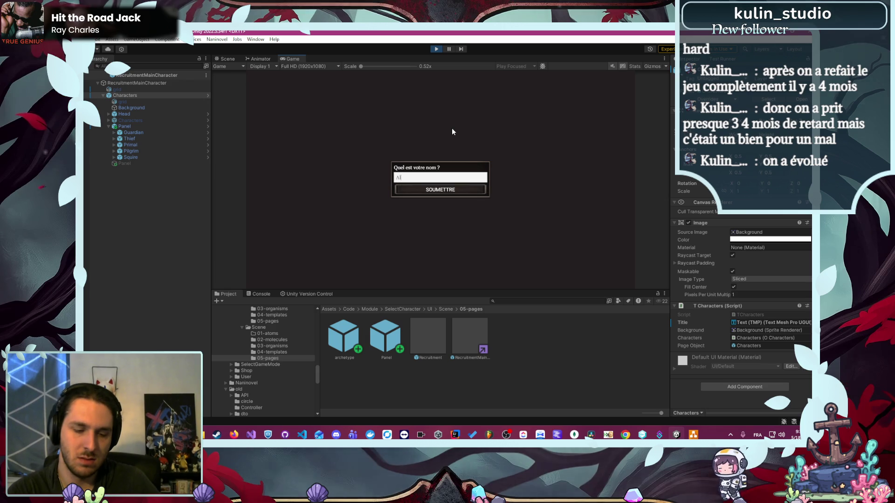
pyautogui.press('Return')
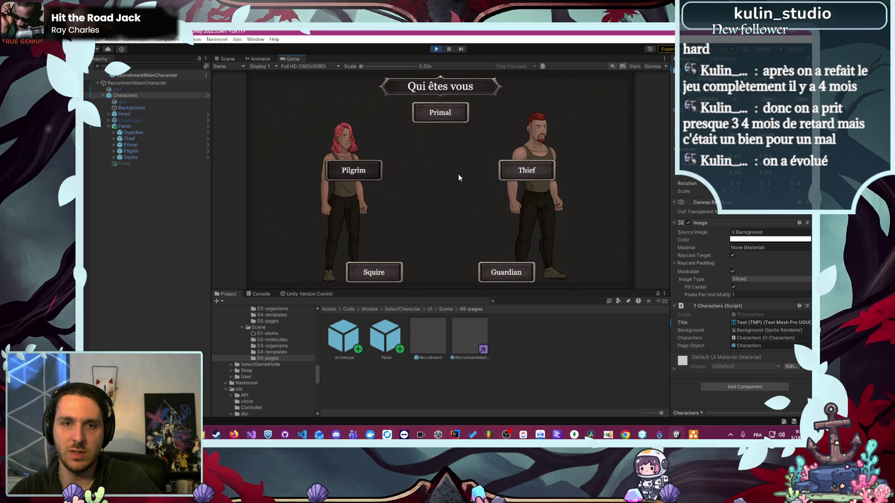
pyautogui.click(437, 49)
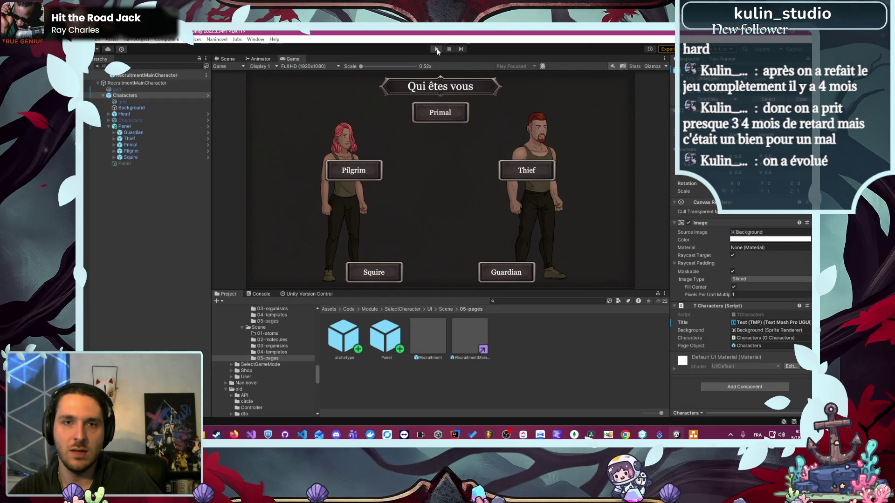
# Step: Set the Radial Layout Start Angle to 135 and shift the button layout upward
pyautogui.click(151, 127)
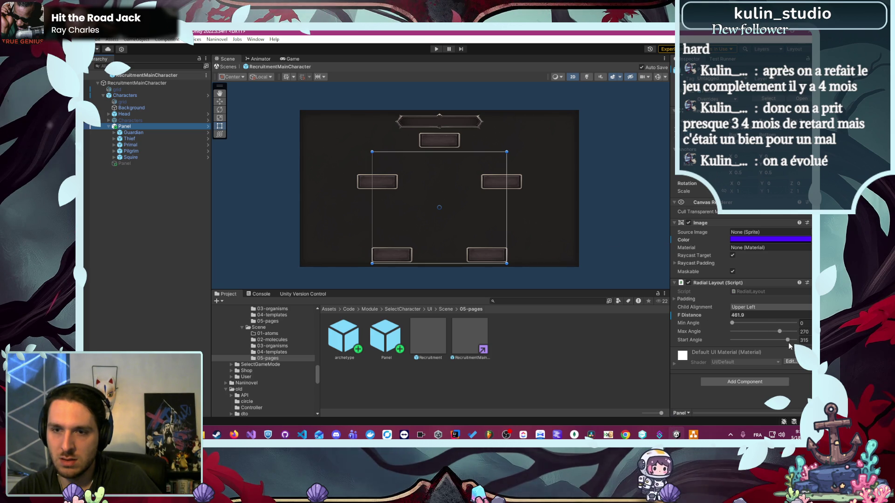
pyautogui.moveTo(790, 345); pyautogui.dragTo(756, 341)
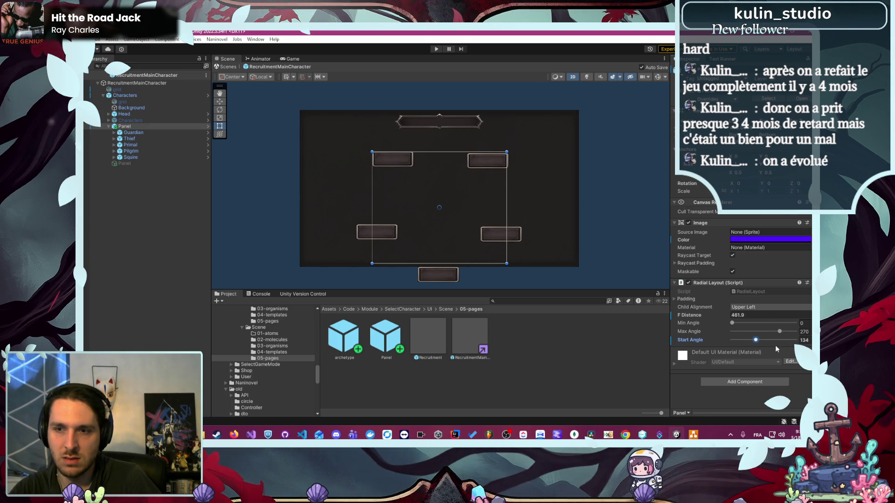
pyautogui.click(809, 342)
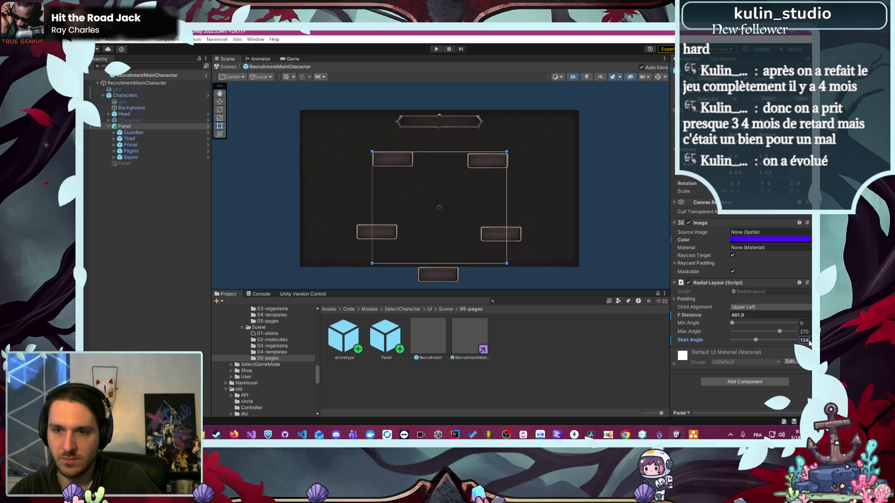
pyautogui.write('5')
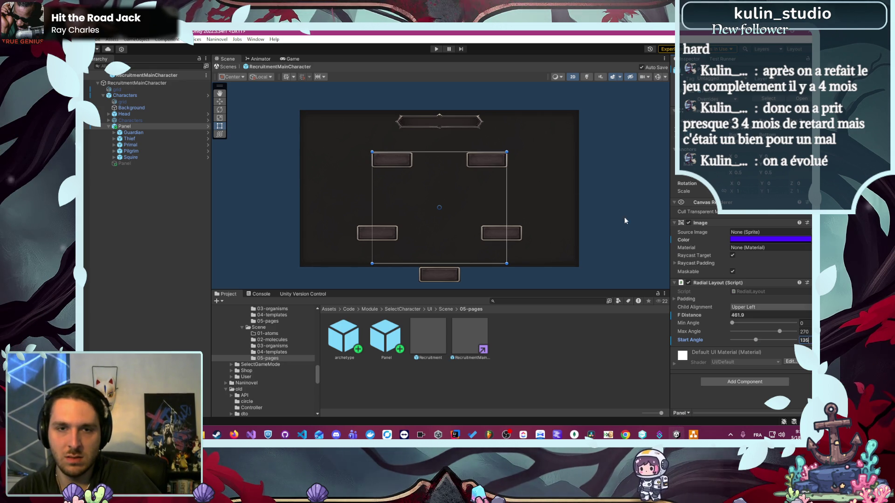
pyautogui.moveTo(448, 207); pyautogui.dragTo(445, 189)
# Step: Save the scene, then move the centre Panel up, undoing an accidental stretch
pyautogui.hotkey('ctrl', 's')
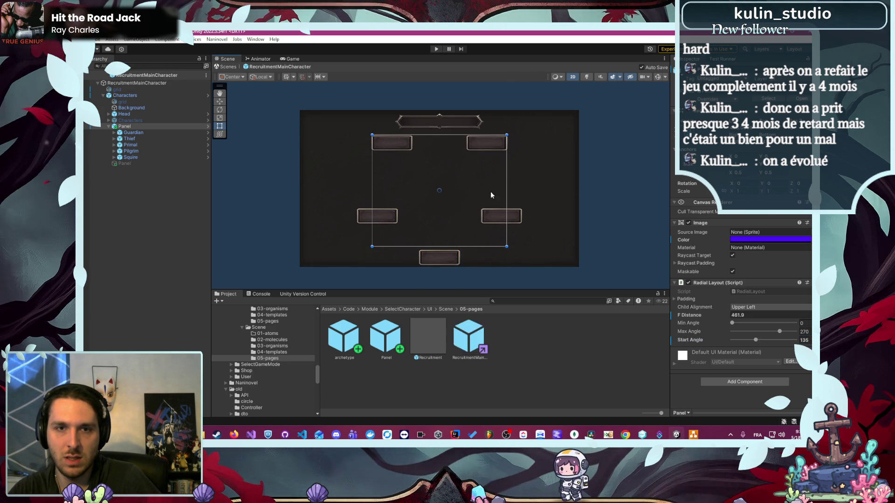
pyautogui.click(143, 163)
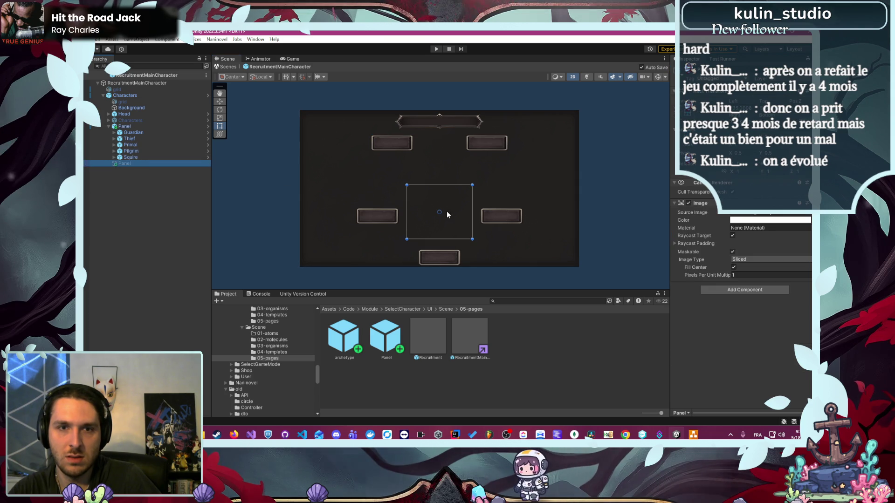
pyautogui.moveTo(447, 212); pyautogui.dragTo(443, 194)
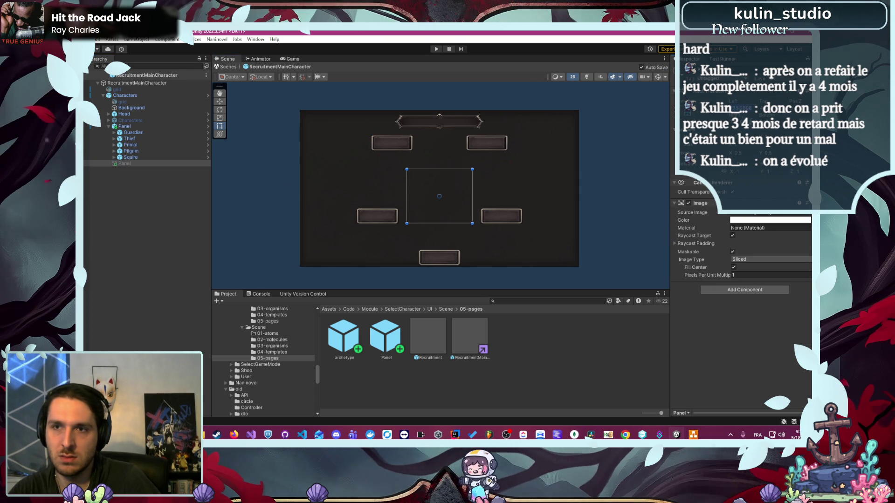
pyautogui.moveTo(407, 196); pyautogui.dragTo(300, 196)
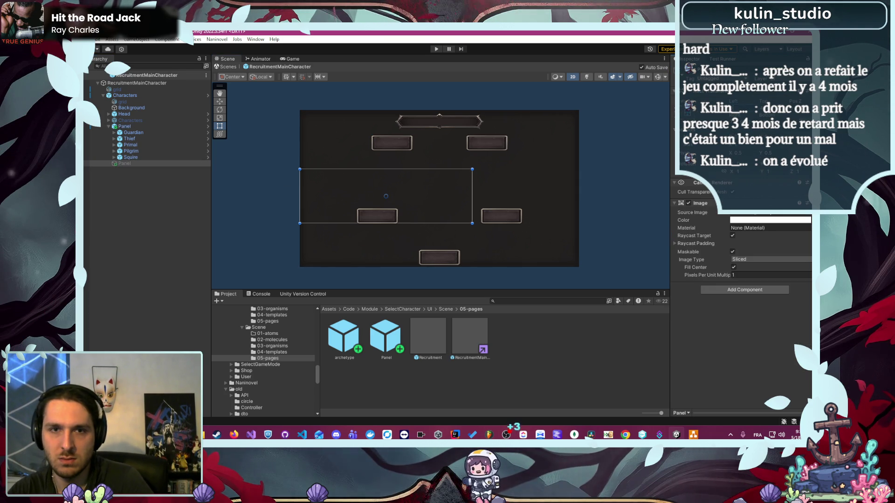
pyautogui.hotkey('ctrl', 'z')
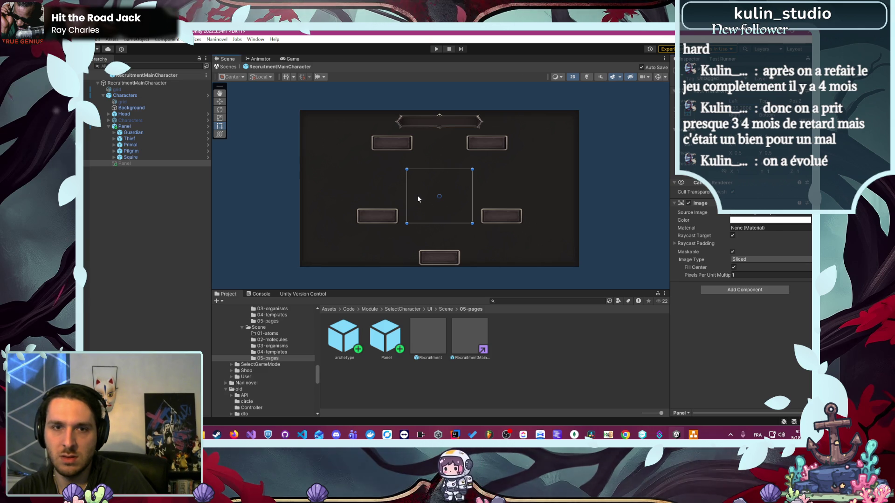
# Step: Nudge the centre Panel further up, check its anchor presets, and reselect it
pyautogui.moveTo(418, 195); pyautogui.dragTo(419, 191)
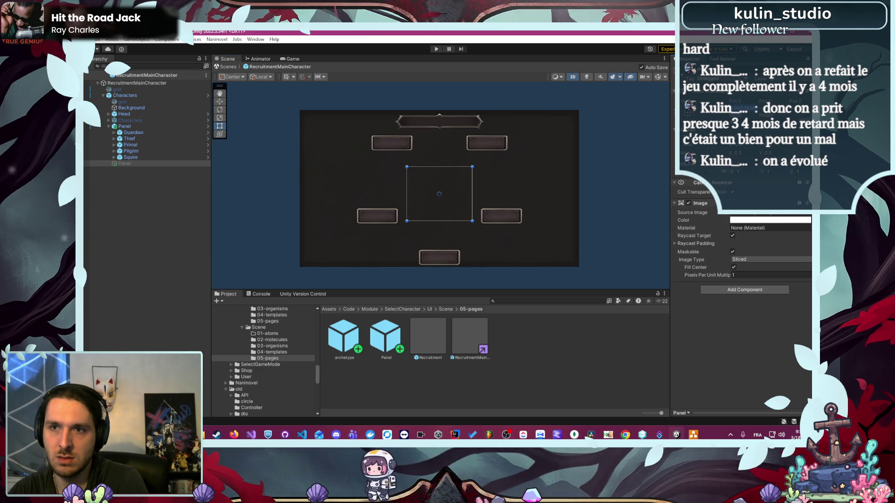
pyautogui.moveTo(419, 191); pyautogui.dragTo(419, 186)
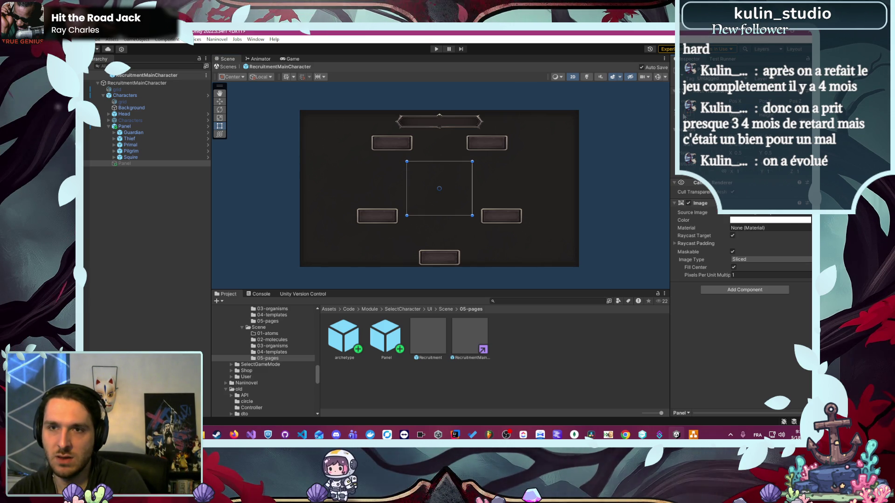
pyautogui.click(688, 107)
pyautogui.click(608, 204)
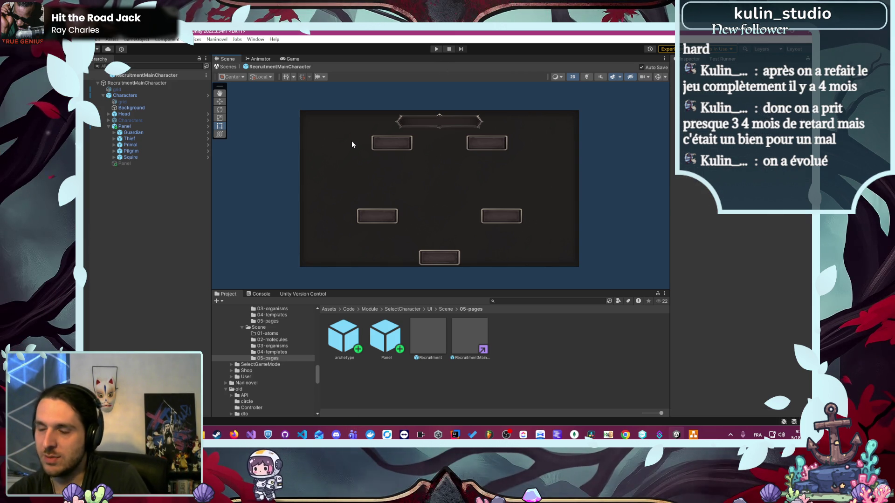
pyautogui.click(161, 163)
# Step: Lower the Radial Layout distance to about 420.7, drawing the class buttons closer
pyautogui.click(161, 127)
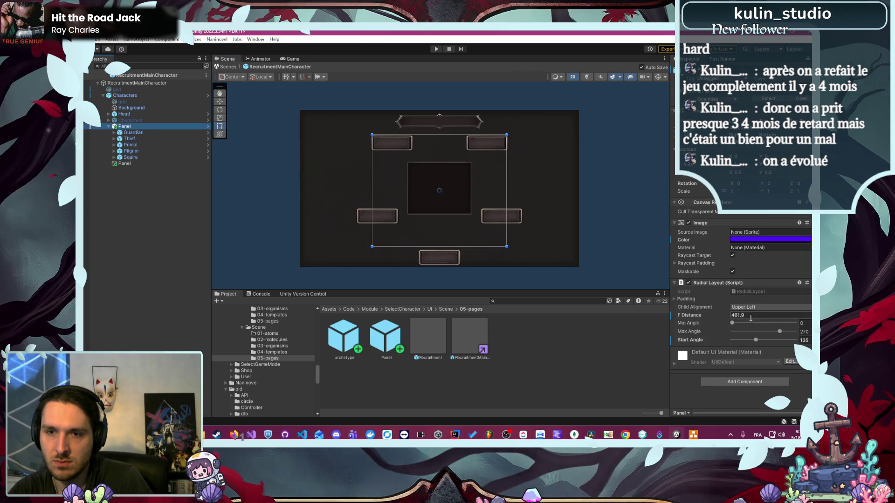
pyautogui.moveTo(710, 315); pyautogui.dragTo(685, 318)
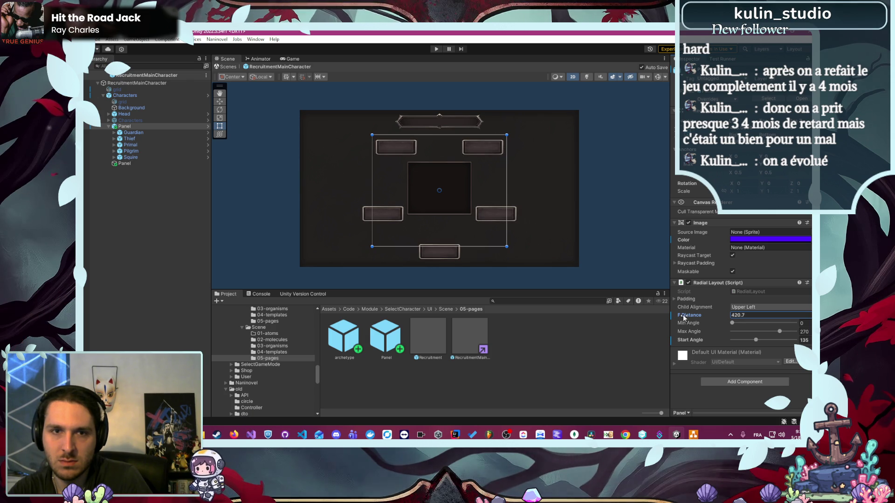
pyautogui.click(605, 236)
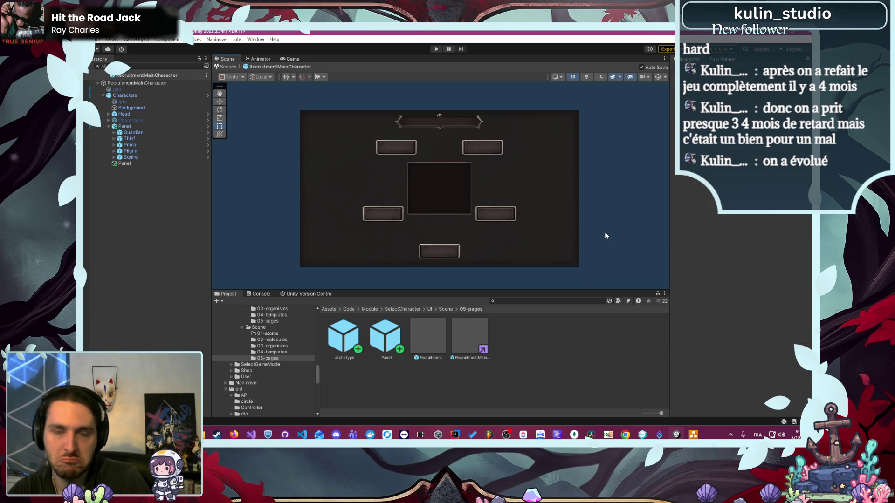
pyautogui.scroll(3, 447, 143)
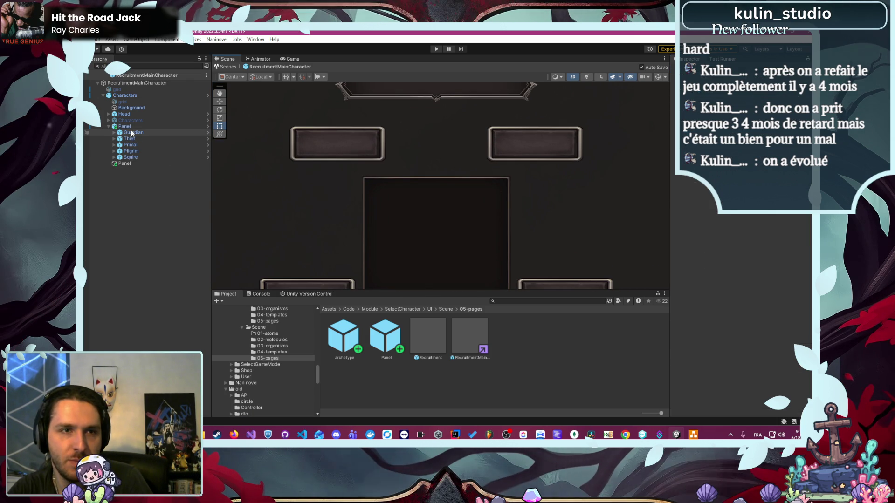
pyautogui.click(132, 102)
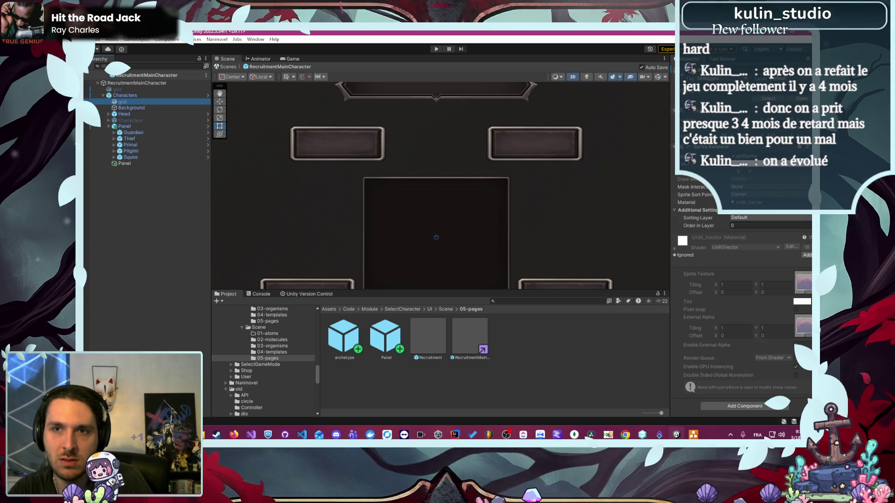
pyautogui.scroll(1, 440, 140)
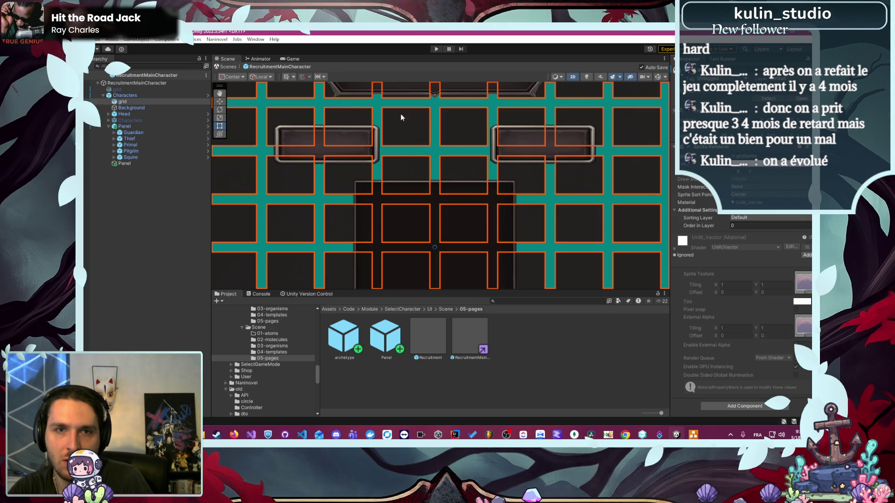
pyautogui.hotkey('shift', 'alt', 'a')
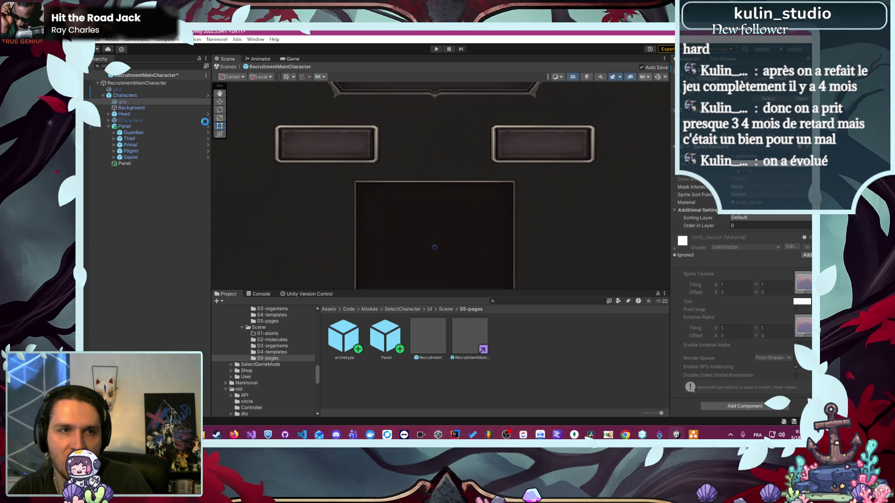
pyautogui.click(586, 240)
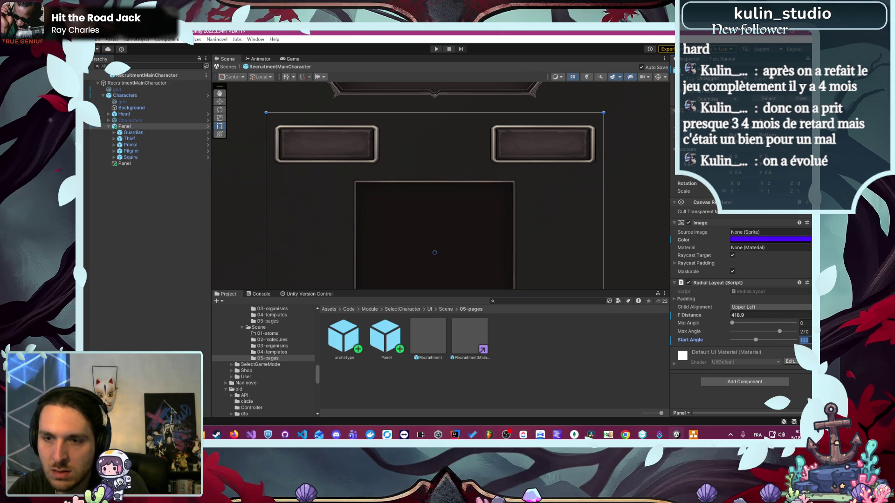
# Step: Try Start Angle values 136, 139, 133, 134, 135 and 136, ending at 134
pyautogui.write('136')
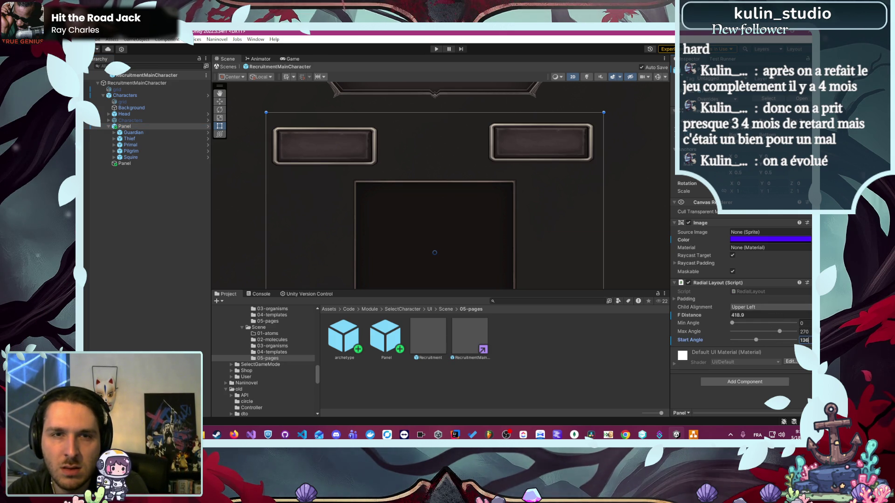
pyautogui.press('BackSpace')
pyautogui.write('9')
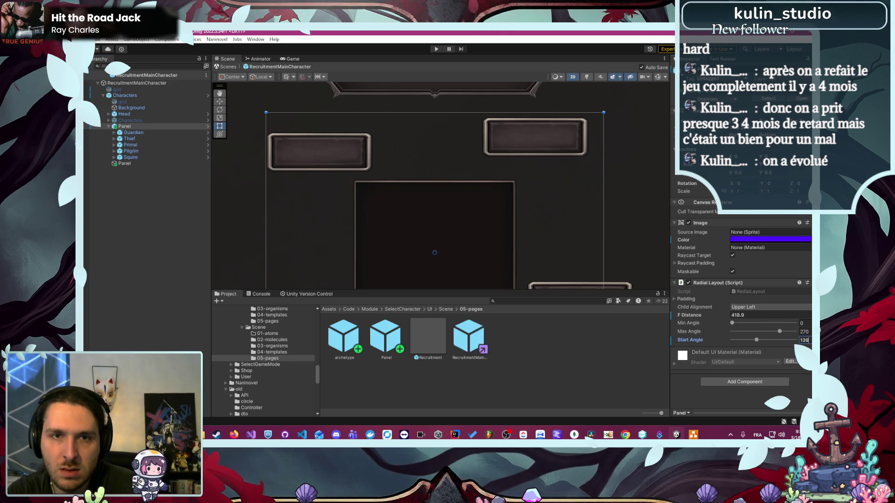
pyautogui.press('BackSpace')
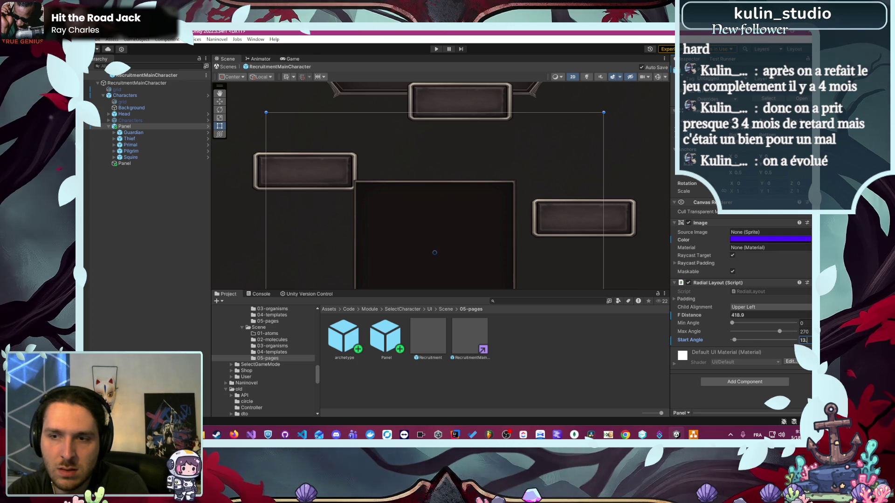
pyautogui.write('3')
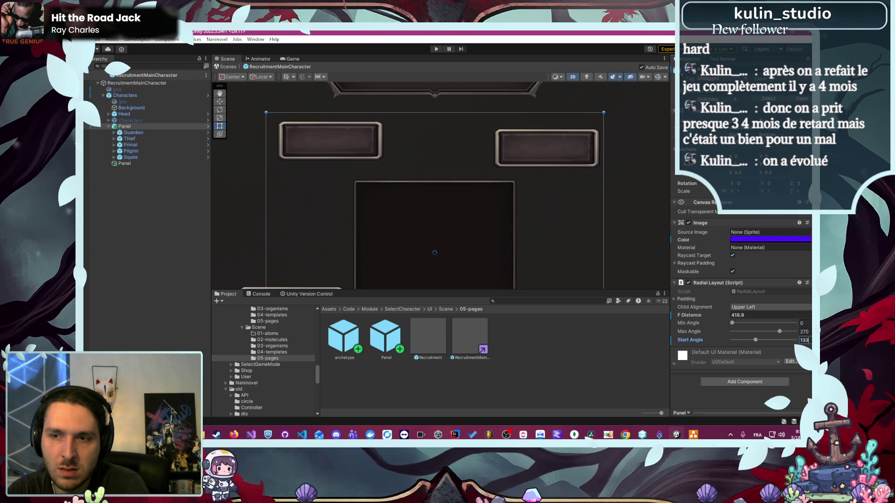
pyautogui.press('BackSpace')
pyautogui.write('4')
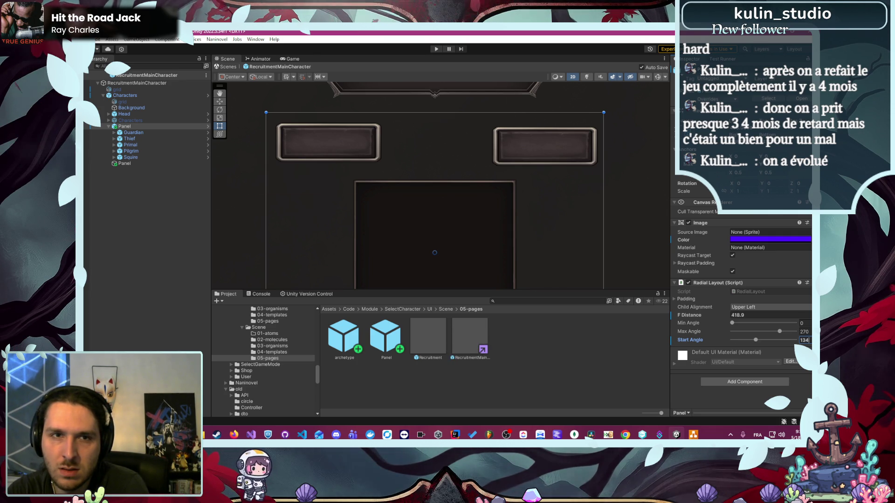
pyautogui.press('BackSpace')
pyautogui.write('5')
pyautogui.press('BackSpace')
pyautogui.write('6')
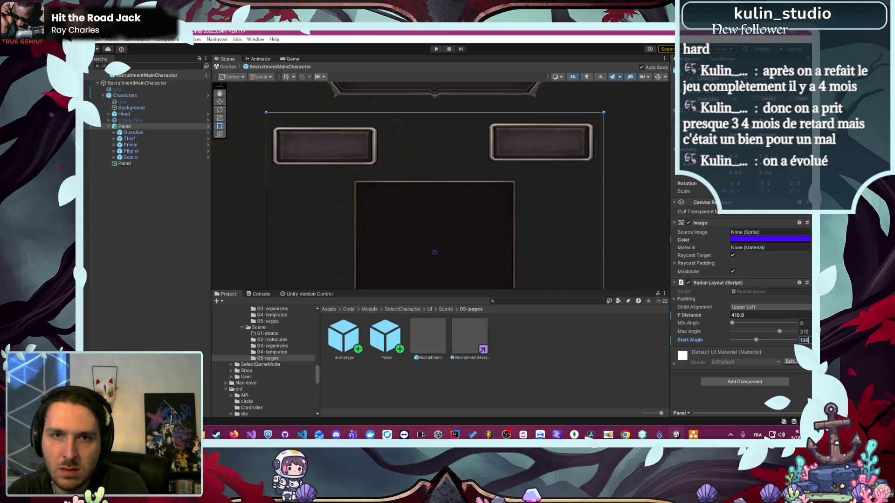
pyautogui.press('BackSpace')
pyautogui.write('4')
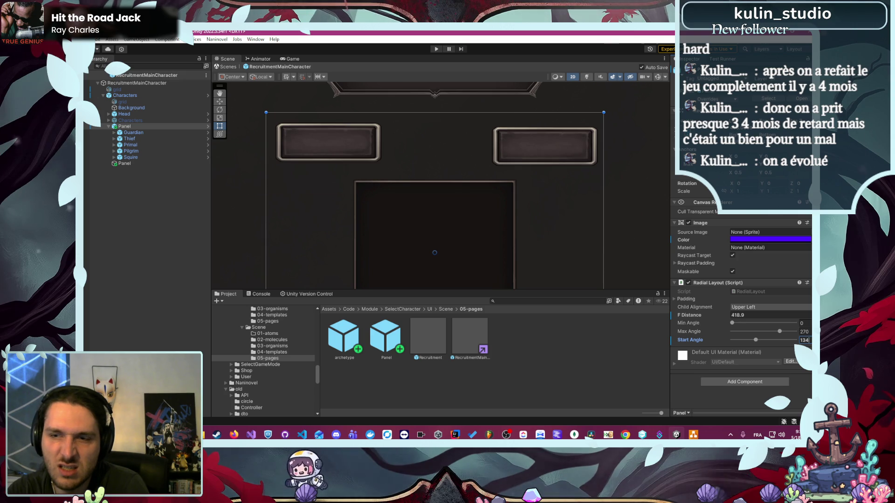
pyautogui.press('BackSpace')
# Step: Fine-tune the Start Angle with decimals like 133.5 and 134.5, settling near 134
pyautogui.write('3.')
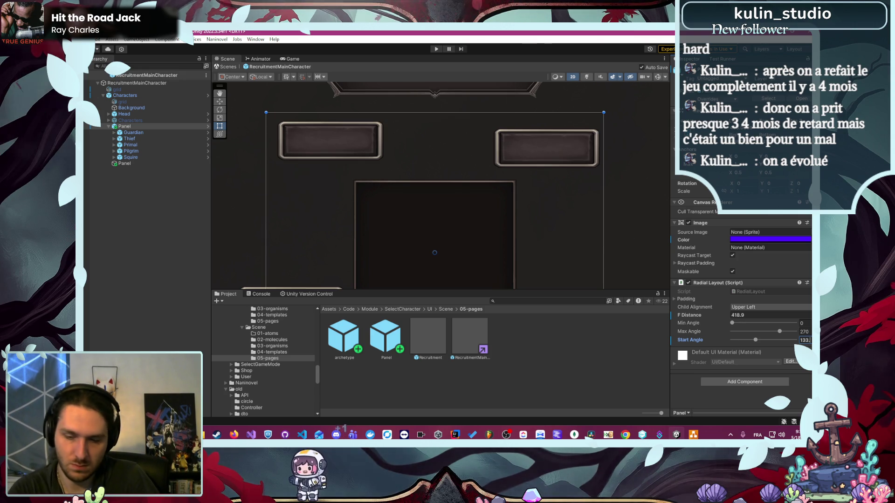
pyautogui.write('5')
pyautogui.press('BackSpace')
pyautogui.press('BackSpace')
pyautogui.press('BackSpace')
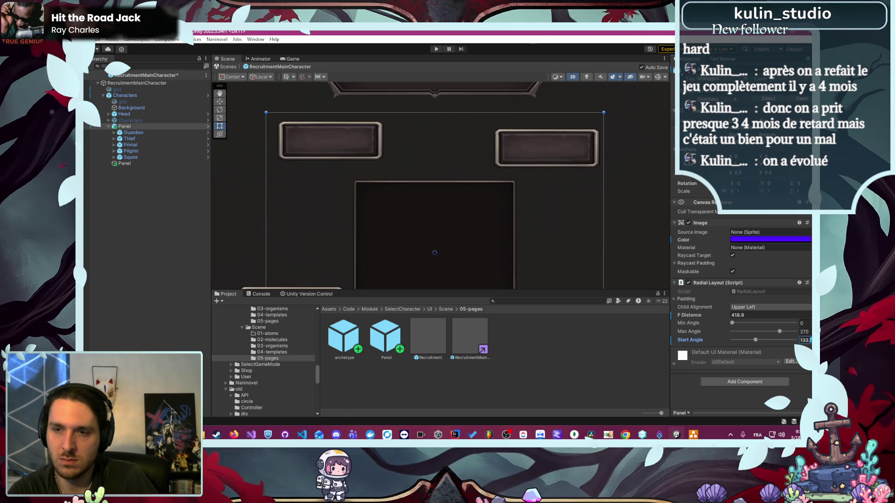
pyautogui.write('4.')
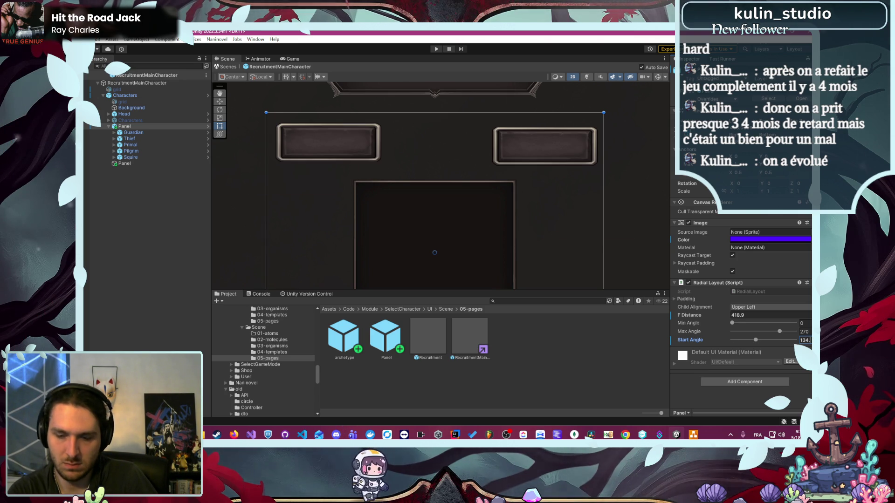
pyautogui.write('5')
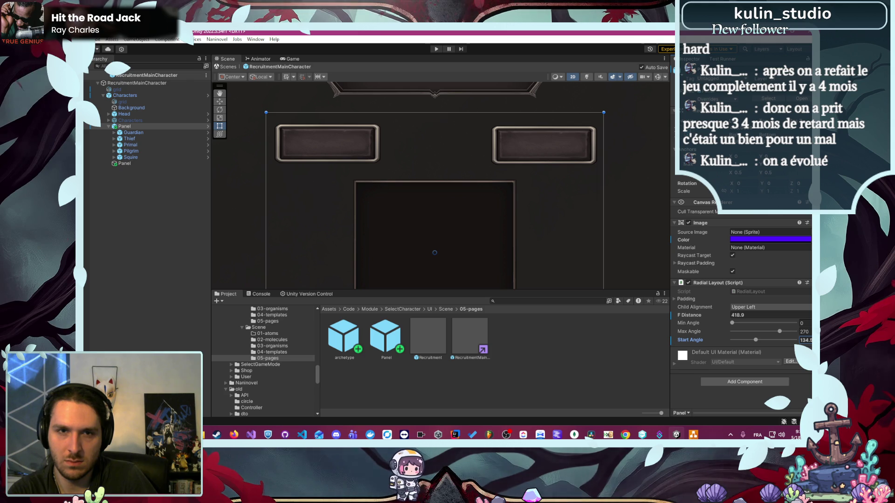
pyautogui.press('BackSpace')
pyautogui.press('BackSpace')
pyautogui.press('BackSpace')
pyautogui.write('5')
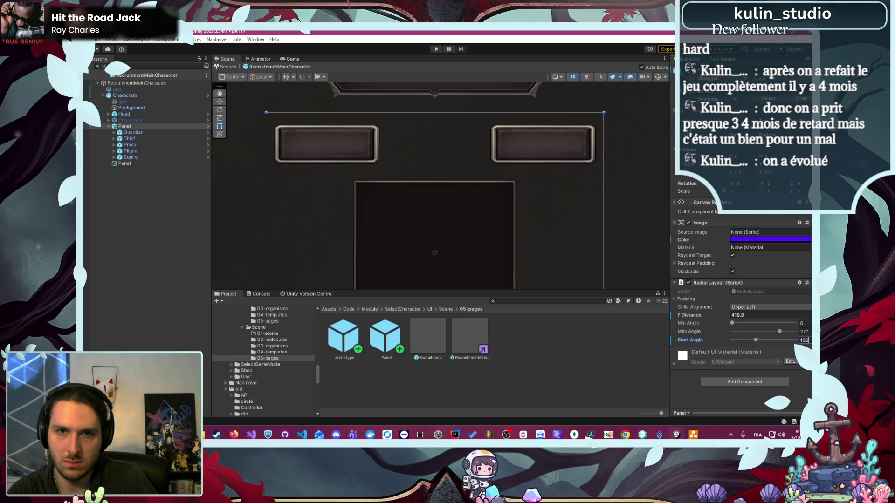
pyautogui.press('BackSpace')
pyautogui.write('4')
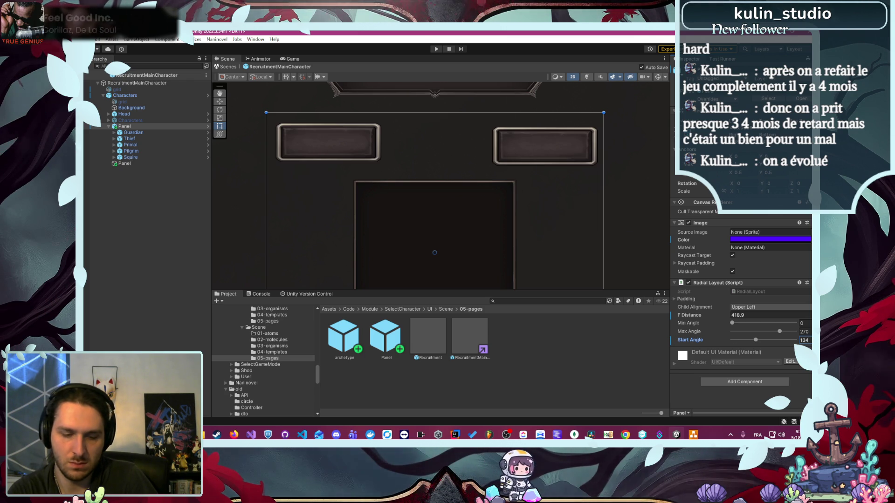
pyautogui.write('.')
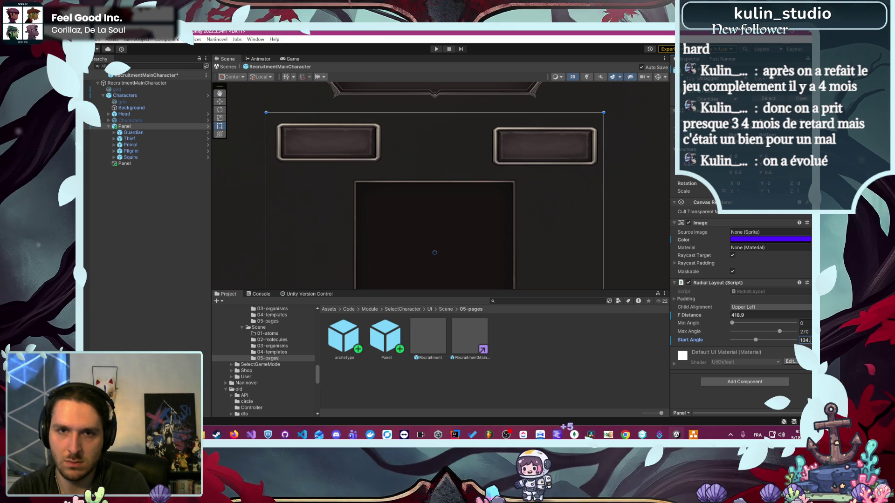
pyautogui.press('BackSpace')
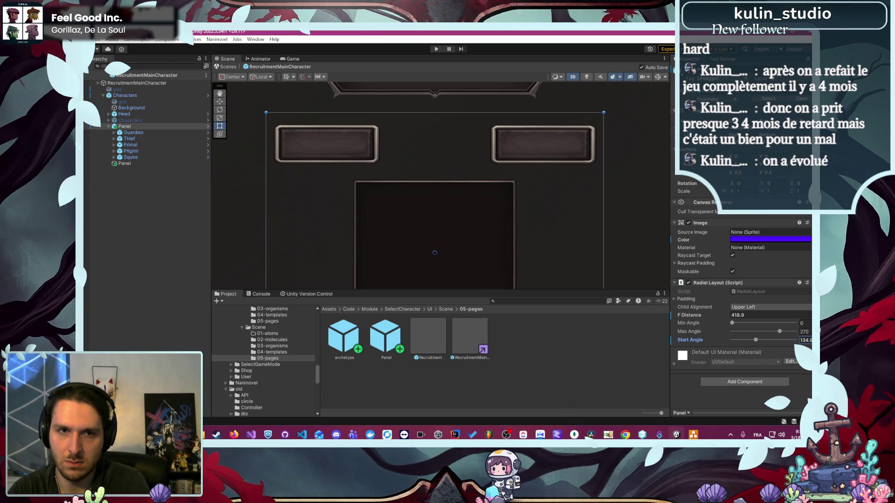
pyautogui.press('BackSpace')
pyautogui.press('BackSpace')
pyautogui.write('7')
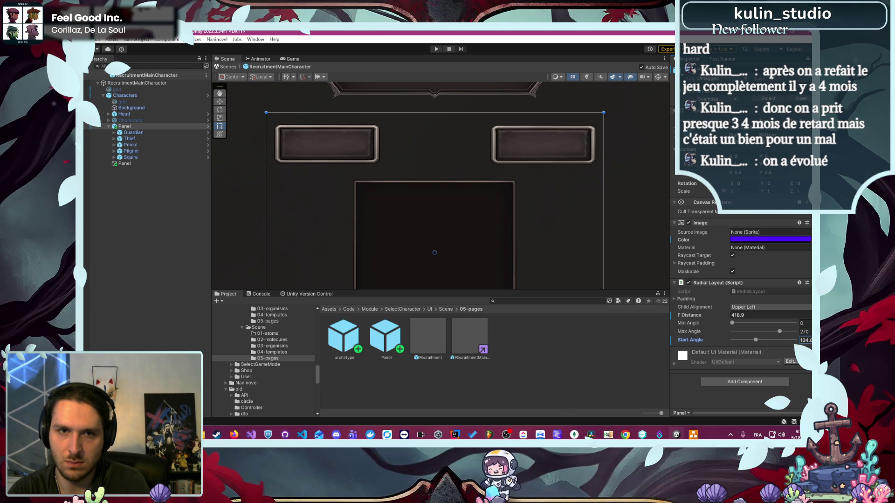
# Step: Frame the canvas, deactivate the duplicate centre Panel, and start Play mode
pyautogui.scroll(-3, 456, 225)
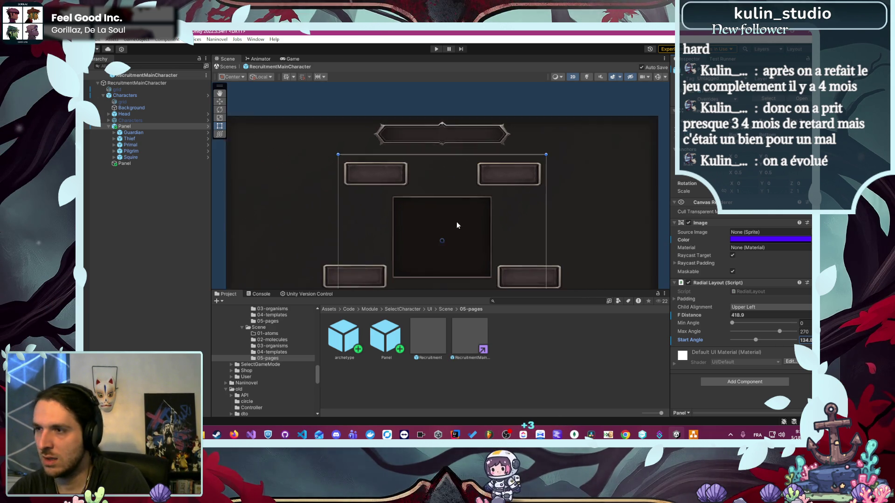
pyautogui.scroll(-2, 456, 225)
pyautogui.press('f')
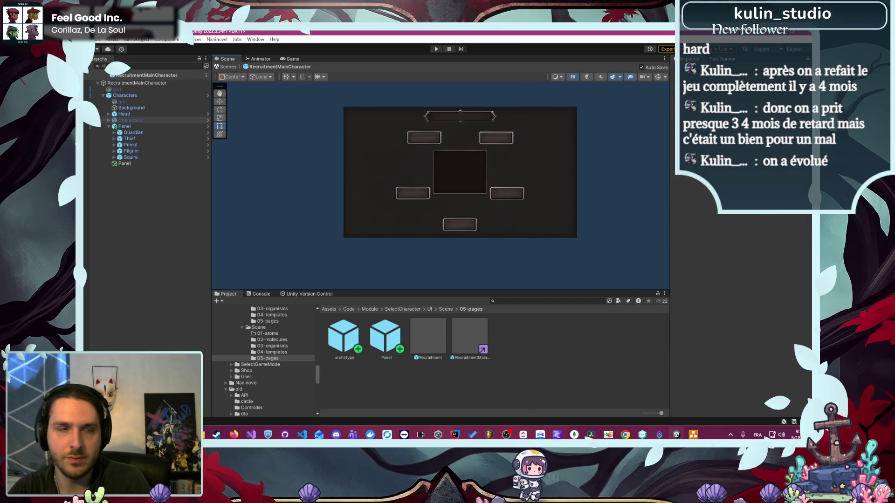
pyautogui.click(162, 164)
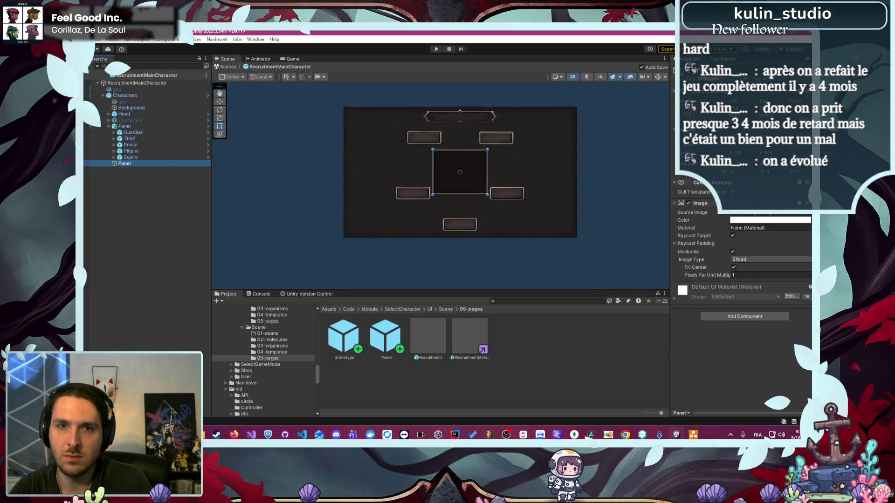
pyautogui.hotkey('alt', 'shift', 'a')
pyautogui.click(648, 143)
pyautogui.click(436, 49)
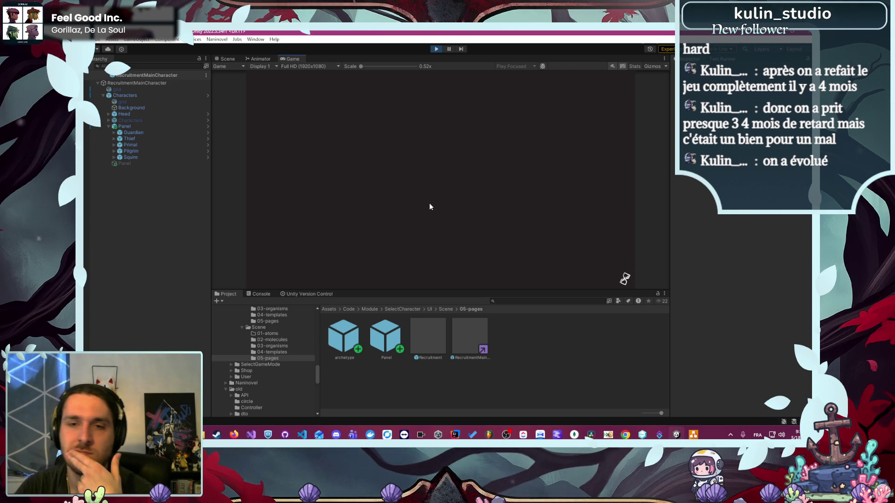
# Step: Continue from the main menu to the recruitment screen, try a class, then stop playing
pyautogui.click(446, 125)
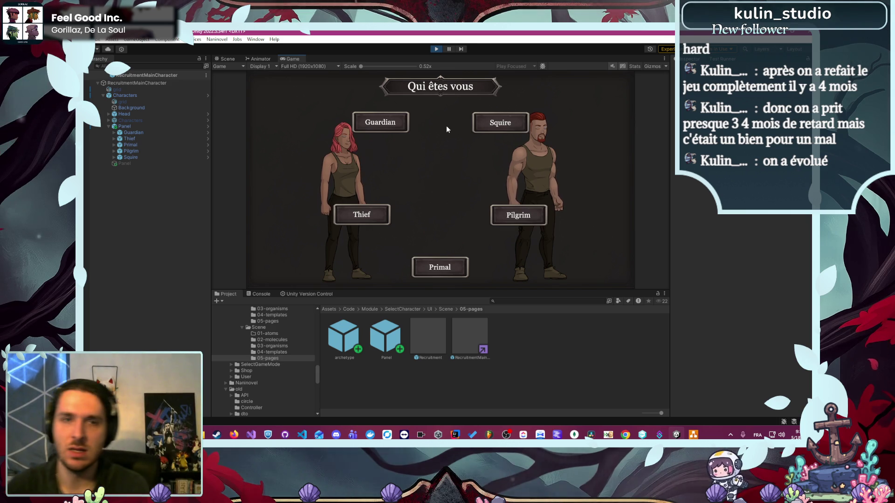
pyautogui.click(380, 123)
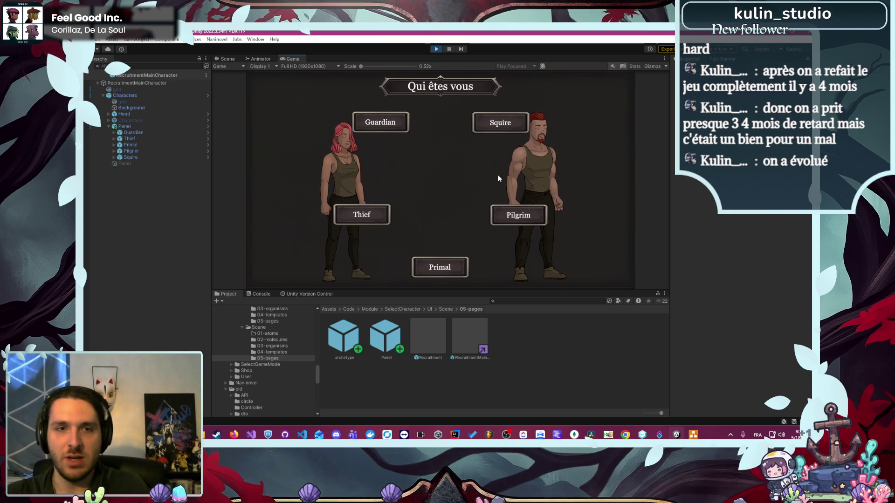
pyautogui.click(438, 49)
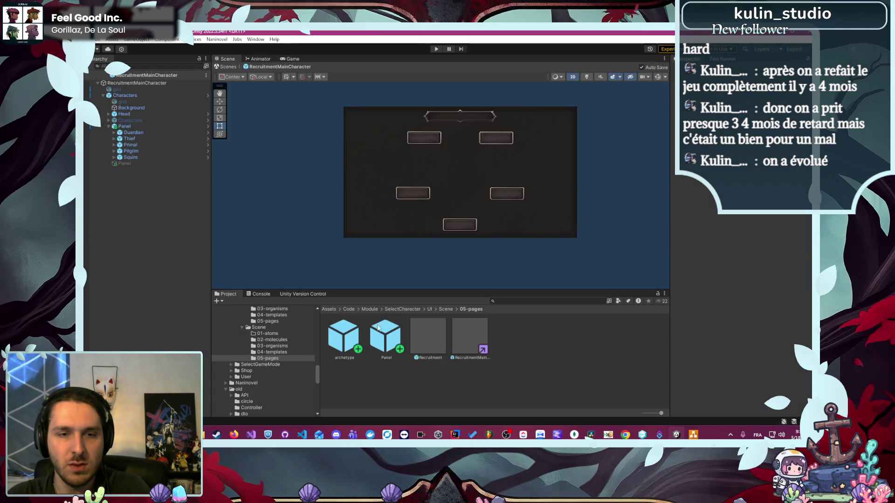
# Step: Open the Panel and RecruitmentMainCharacter prefabs for editing
pyautogui.doubleClick(377, 343)
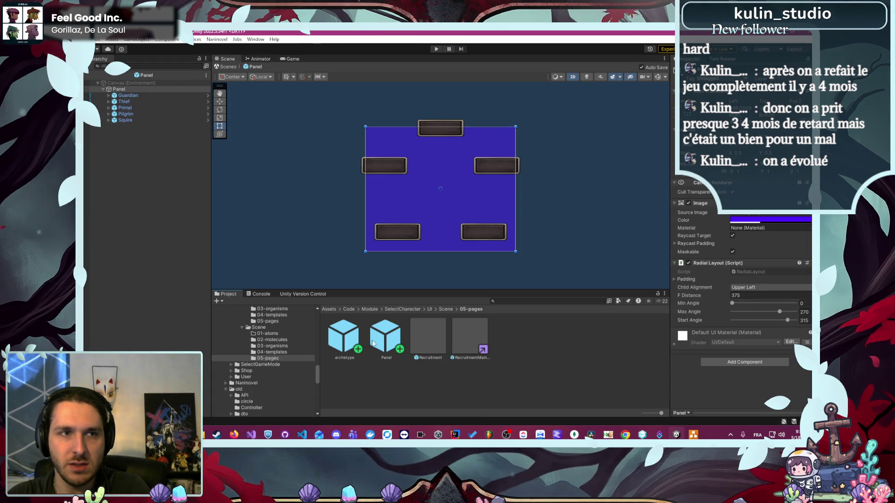
pyautogui.doubleClick(485, 346)
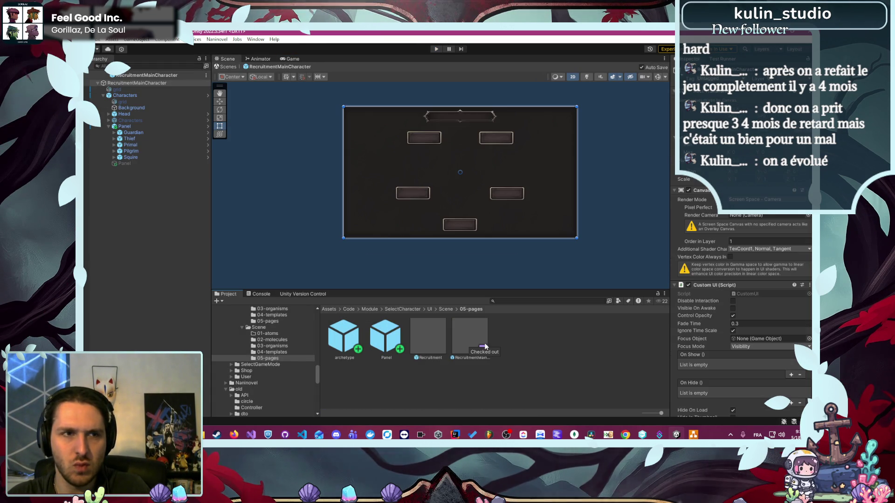
pyautogui.click(383, 343)
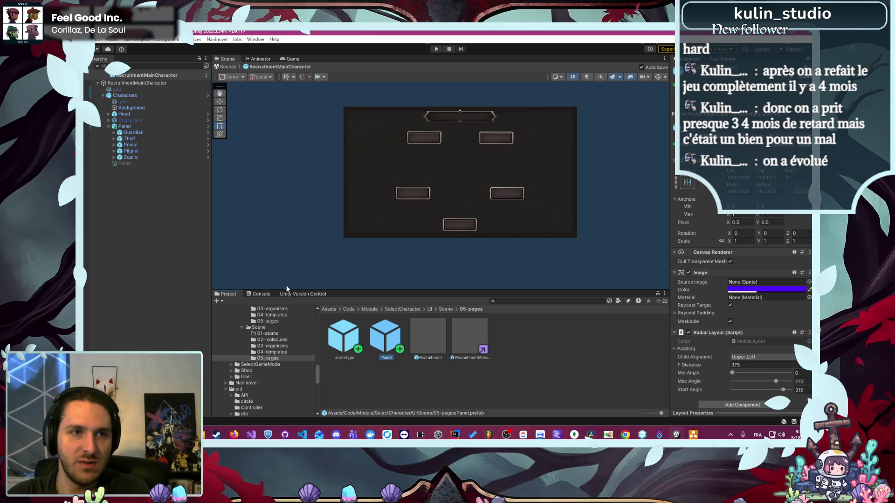
pyautogui.doubleClick(385, 344)
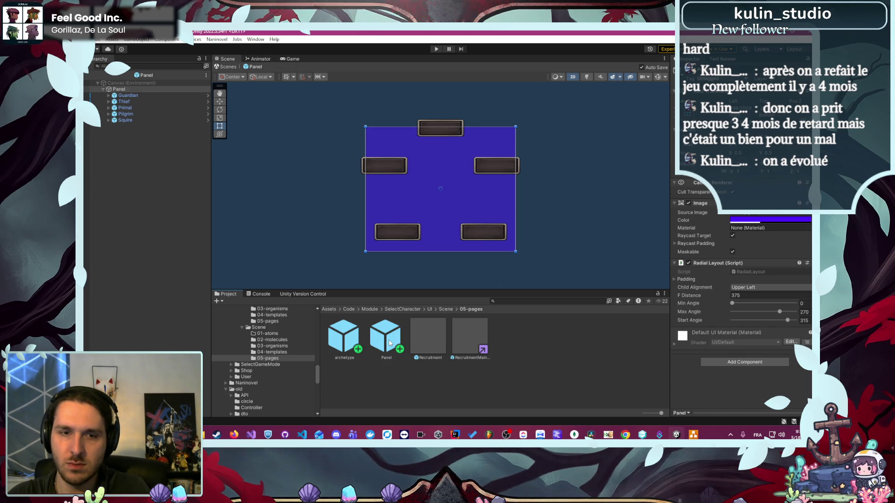
# Step: Start renaming Panel to 'Archt' but cancel it, then open the archetype prefab
pyautogui.rightClick(390, 343)
pyautogui.click(433, 148)
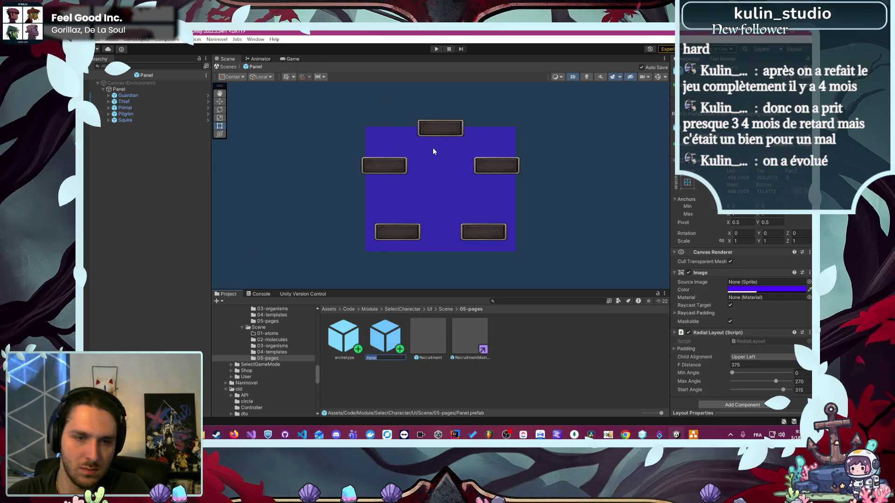
pyautogui.write('Archt')
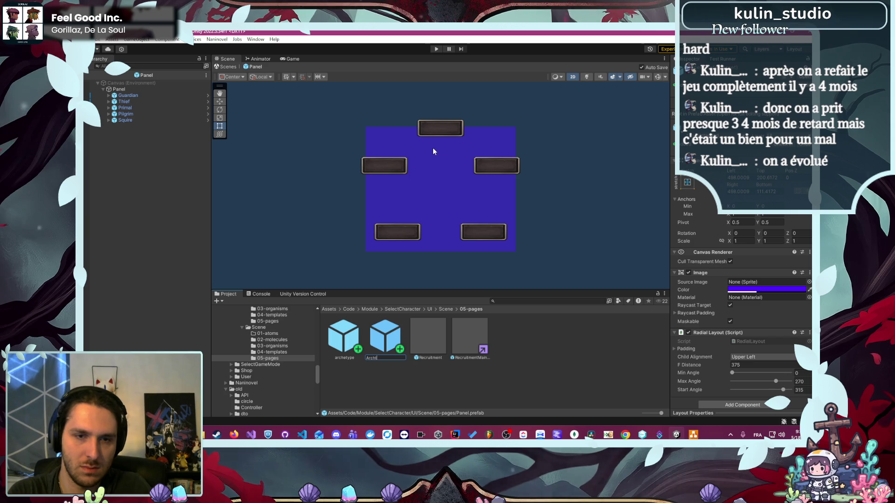
pyautogui.press('Escape')
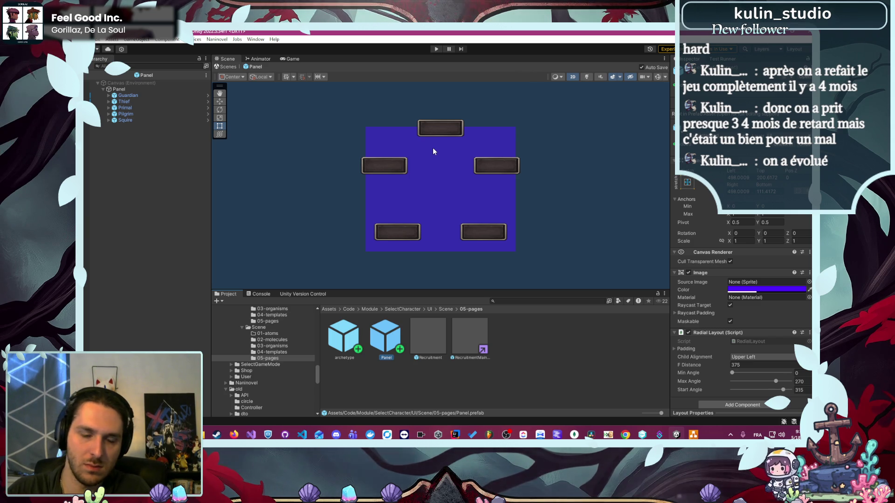
pyautogui.click(435, 385)
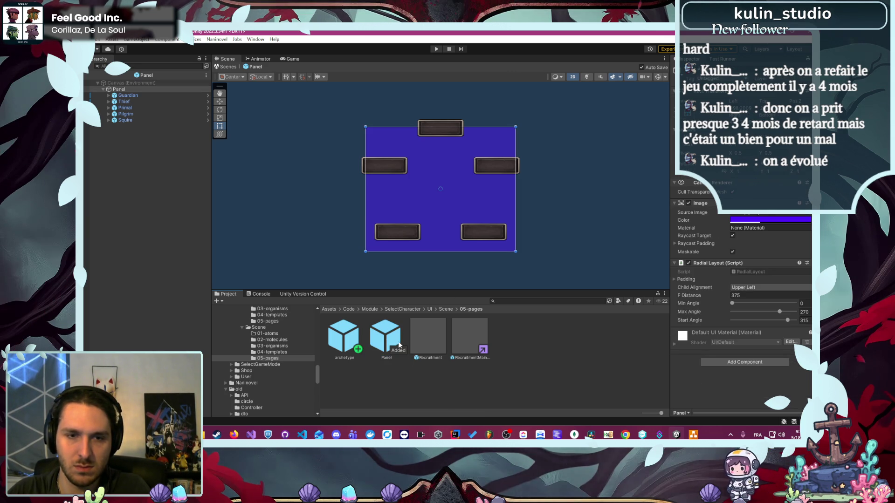
pyautogui.doubleClick(337, 341)
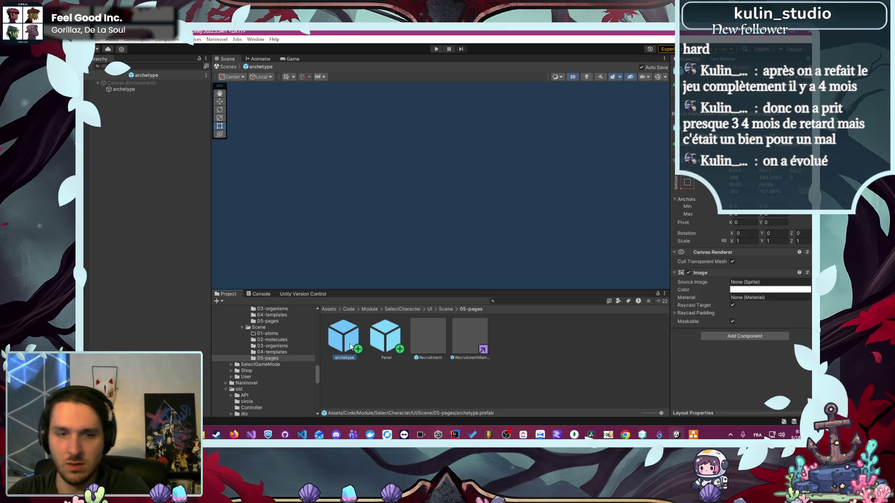
# Step: Delete the old archetype prefab and rename the Panel prefab to Archetype
pyautogui.press('Delete')
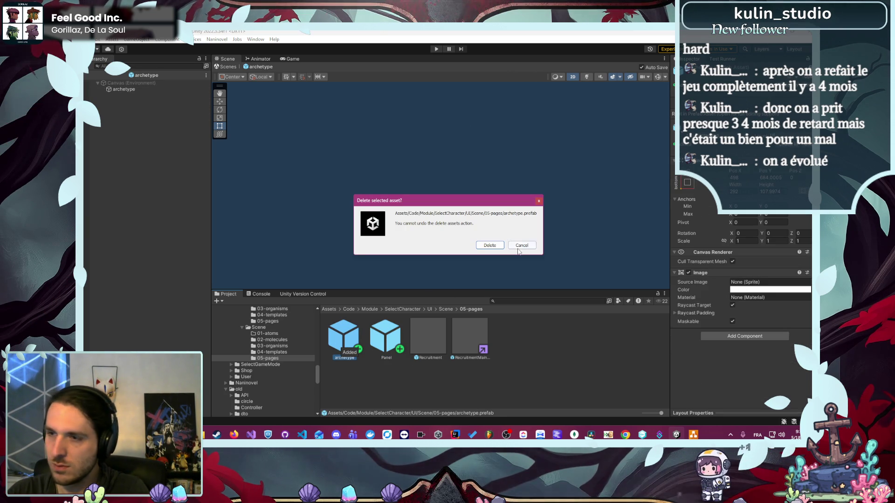
pyautogui.click(490, 246)
pyautogui.click(350, 341)
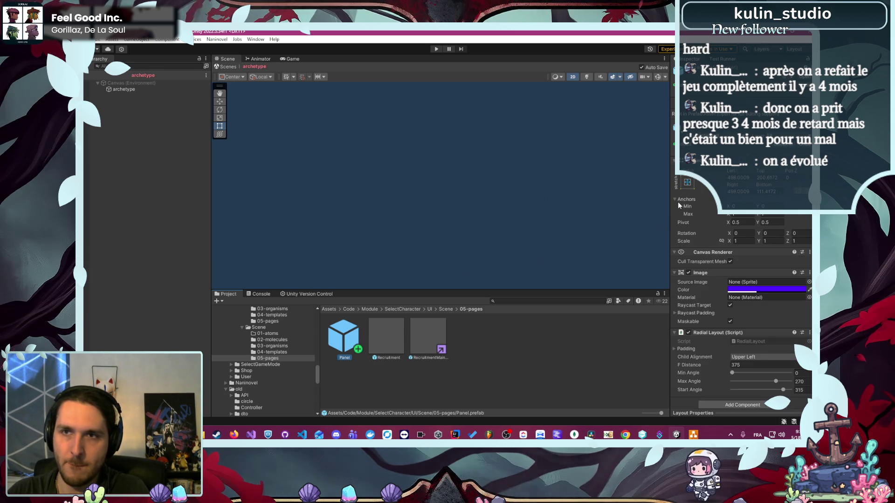
pyautogui.rightClick(348, 335)
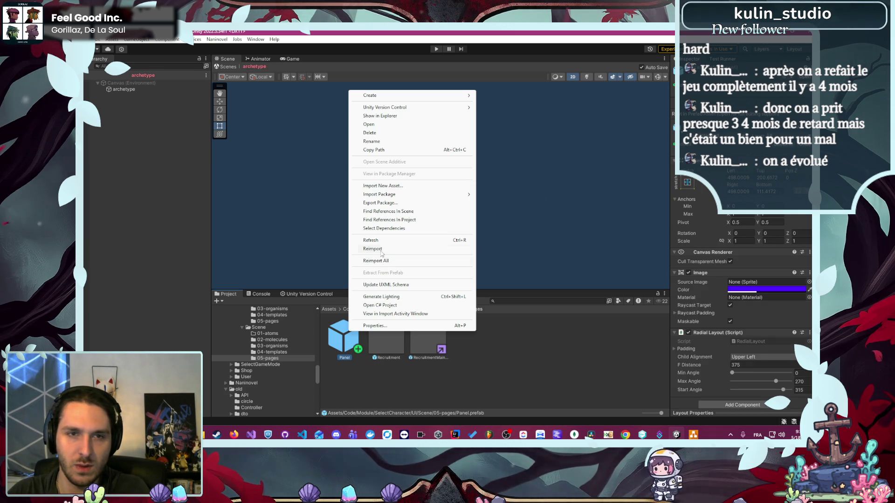
pyautogui.click(375, 140)
pyautogui.write('Ar')
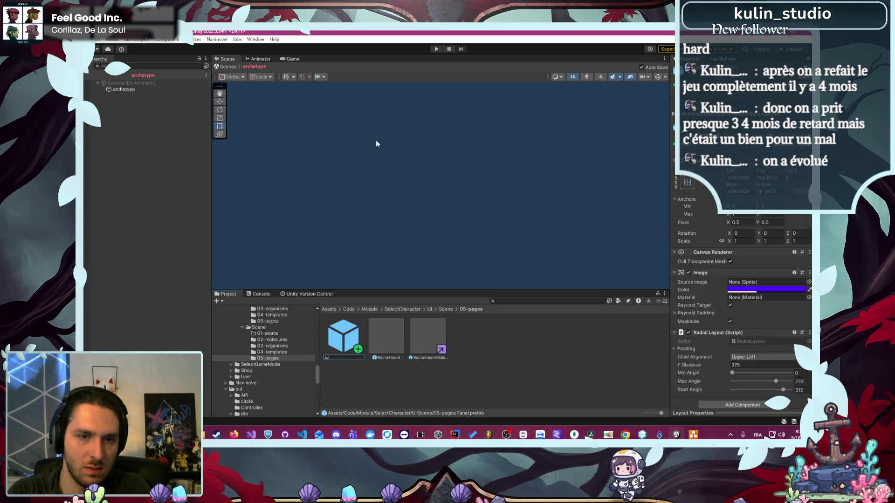
pyautogui.write('chetype')
pyautogui.press('Return')
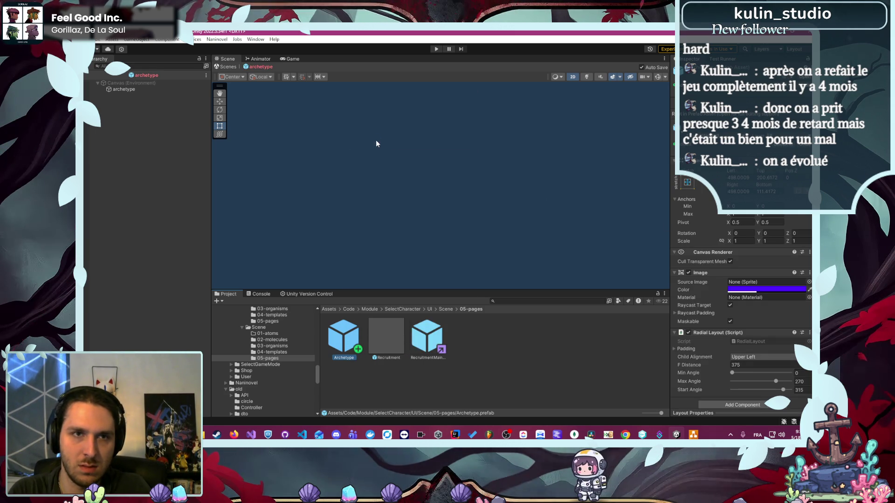
# Step: Open and frame the Archetype prefab, then open the RecruitmentMainCharacter prefab
pyautogui.doubleClick(342, 346)
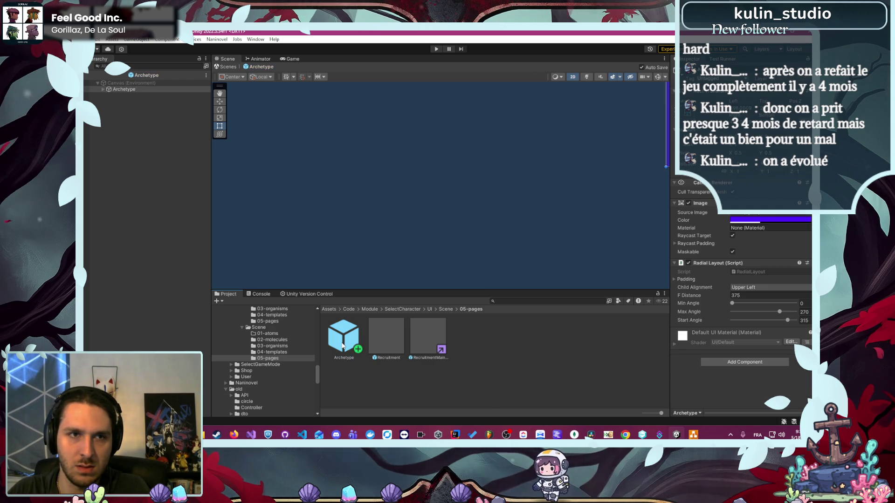
pyautogui.press('f')
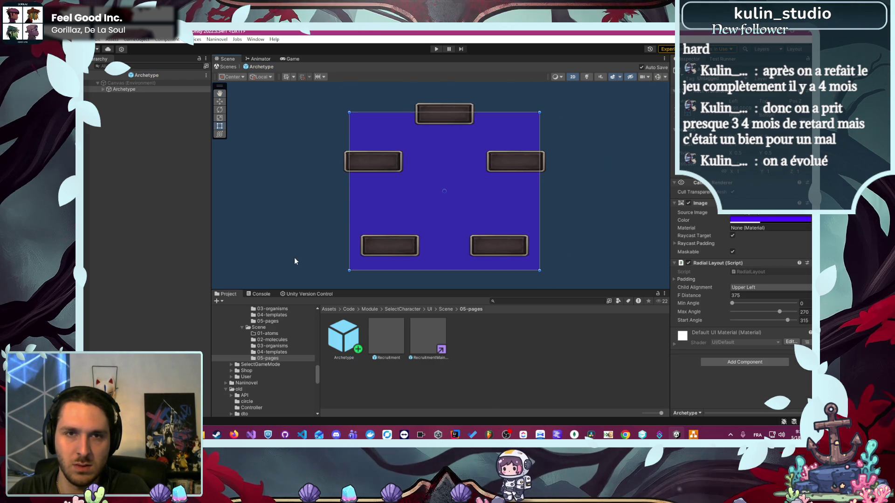
pyautogui.doubleClick(428, 335)
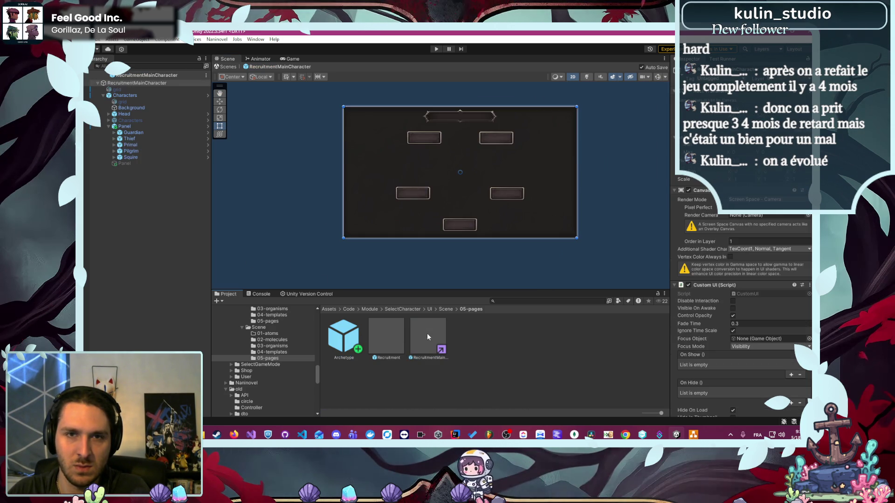
# Step: Rename the centre Panel object under Archetype to Description
pyautogui.click(142, 127)
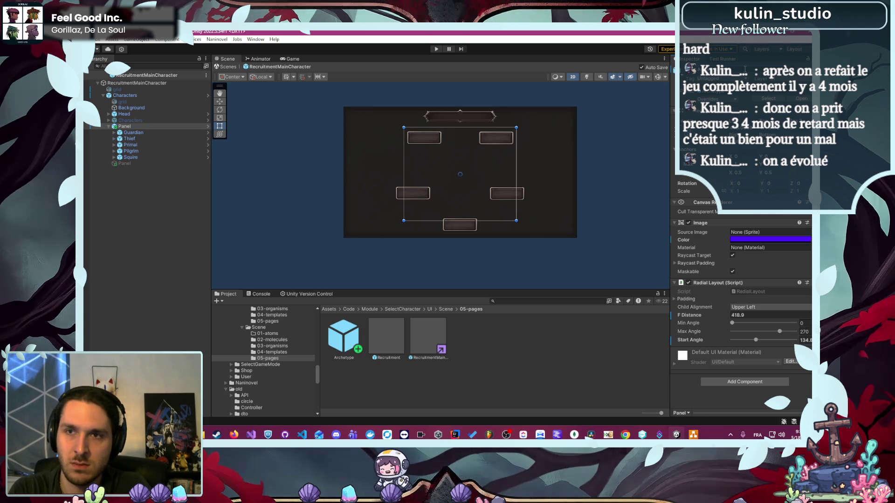
pyautogui.click(124, 163)
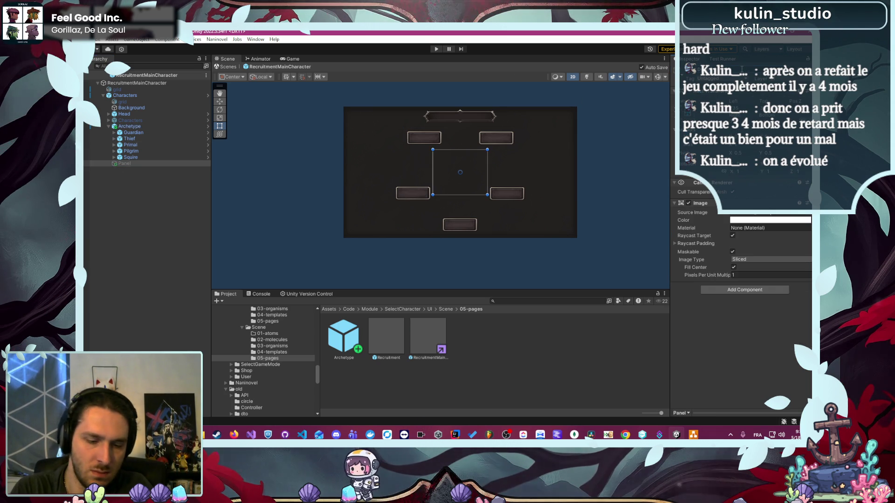
pyautogui.press('Return')
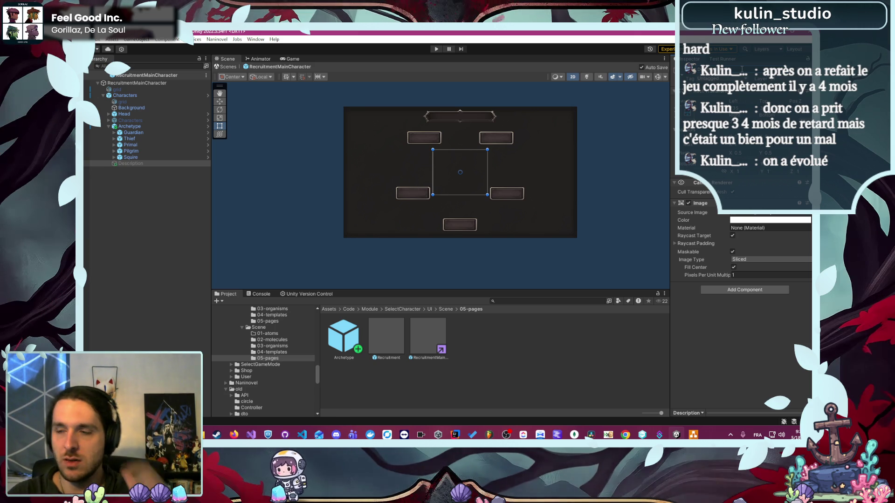
pyautogui.scroll(-5, 288, 383)
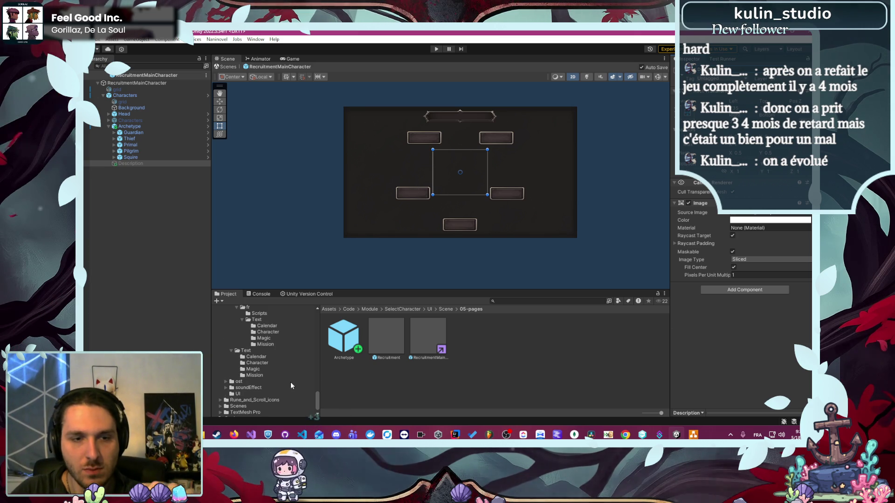
pyautogui.scroll(5, 289, 381)
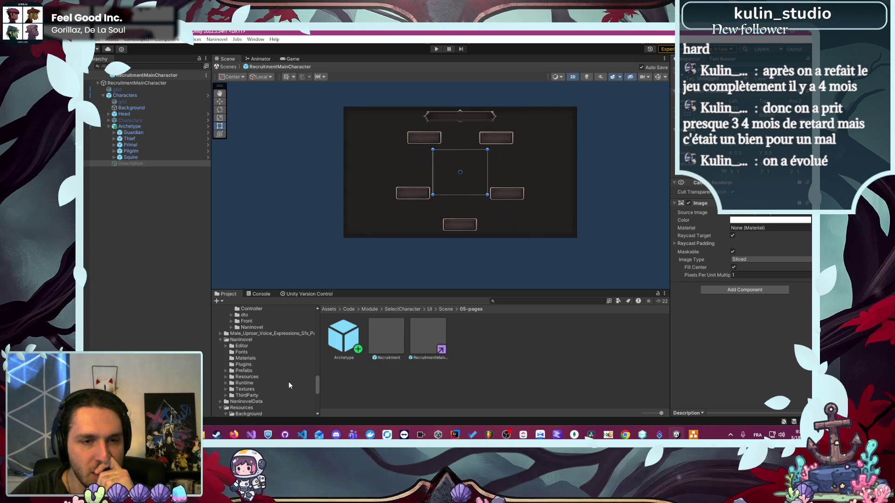
pyautogui.scroll(5, 277, 376)
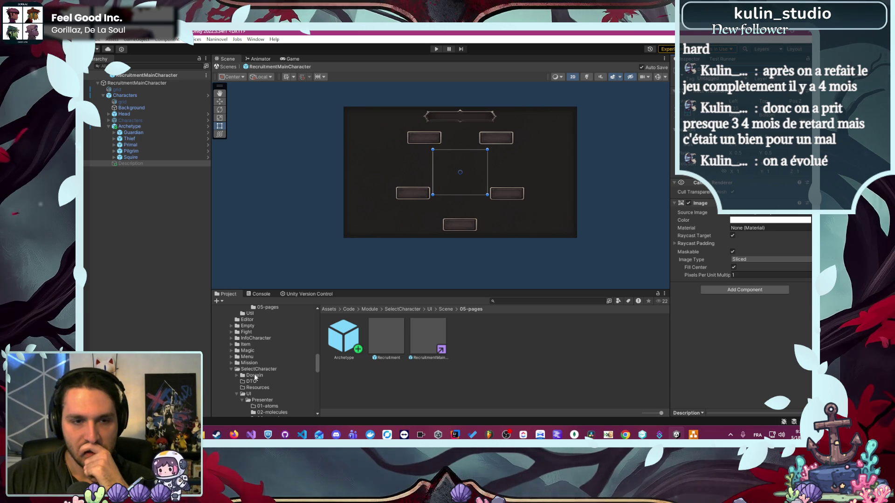
pyautogui.click(303, 268)
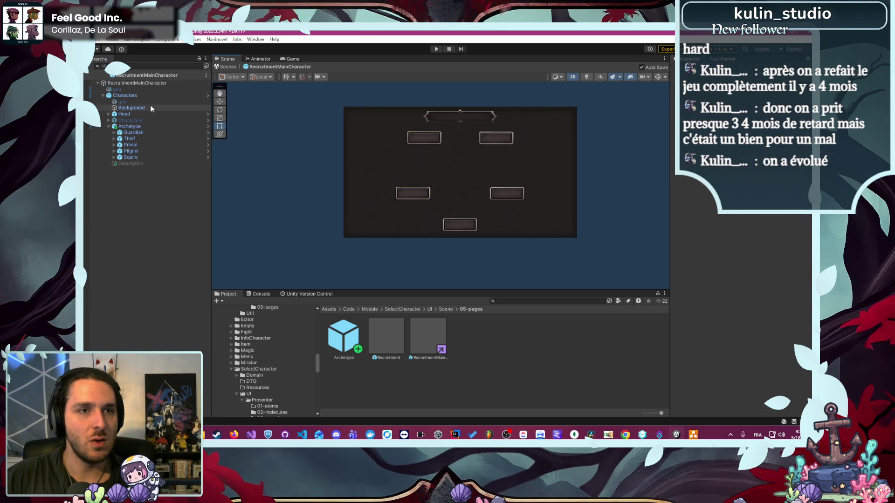
# Step: Expand Head and Title in the Hierarchy and select the title's Text (TMP) object
pyautogui.click(140, 113)
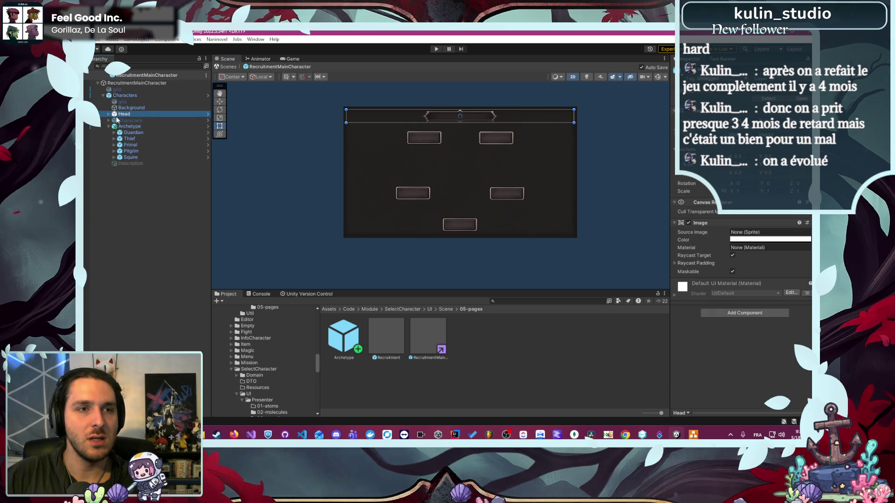
pyautogui.click(109, 114)
pyautogui.click(128, 127)
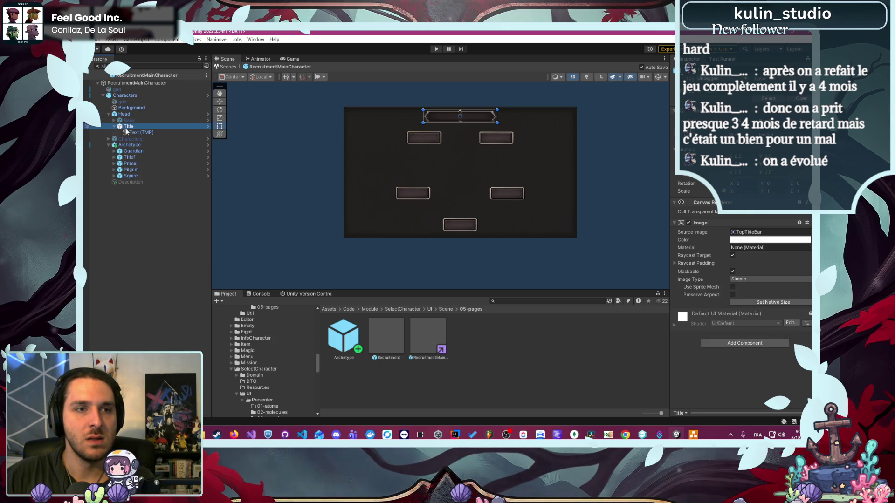
pyautogui.click(130, 133)
pyautogui.scroll(-10, 749, 304)
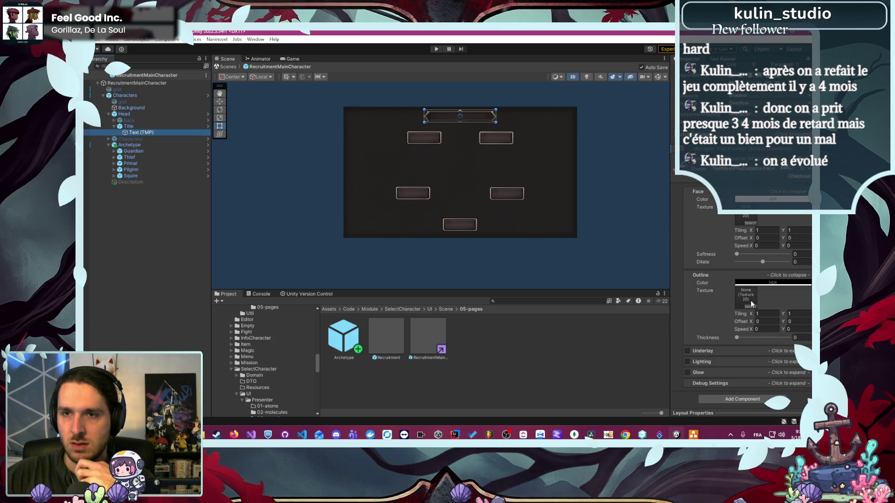
pyautogui.scroll(10, 738, 307)
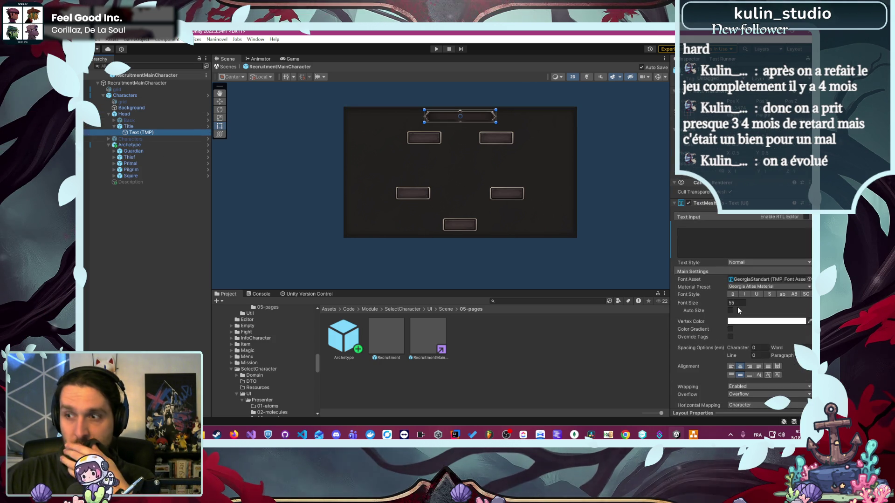
pyautogui.scroll(-10, 738, 307)
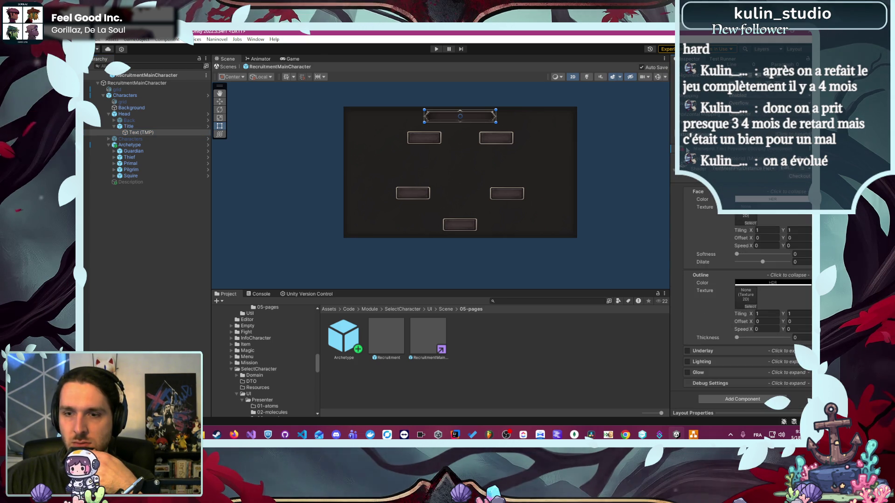
# Step: Open the Characters prefab in context, return, and select the RecruitmentMainCharacter root
pyautogui.click(692, 253)
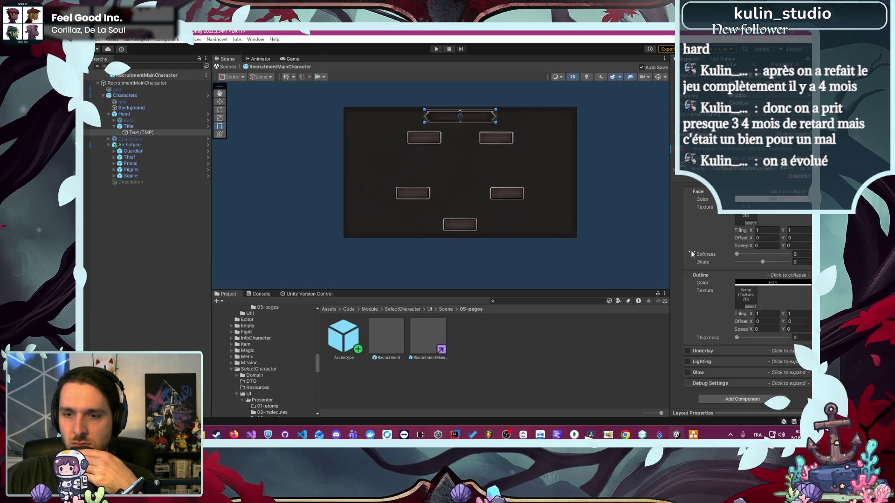
pyautogui.click(210, 97)
pyautogui.click(208, 96)
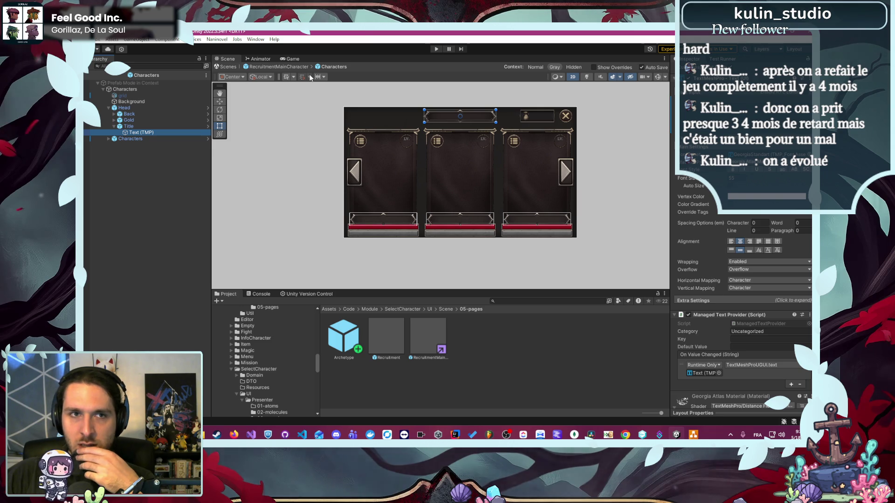
pyautogui.click(289, 68)
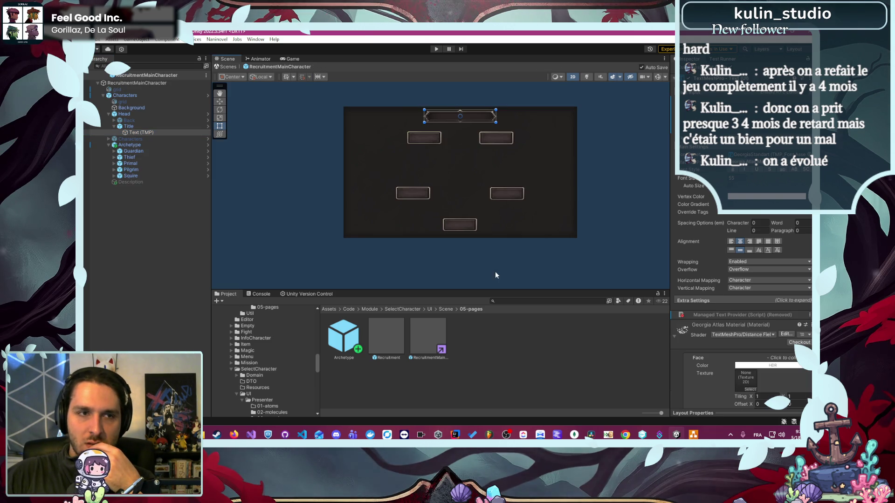
pyautogui.scroll(5, 735, 308)
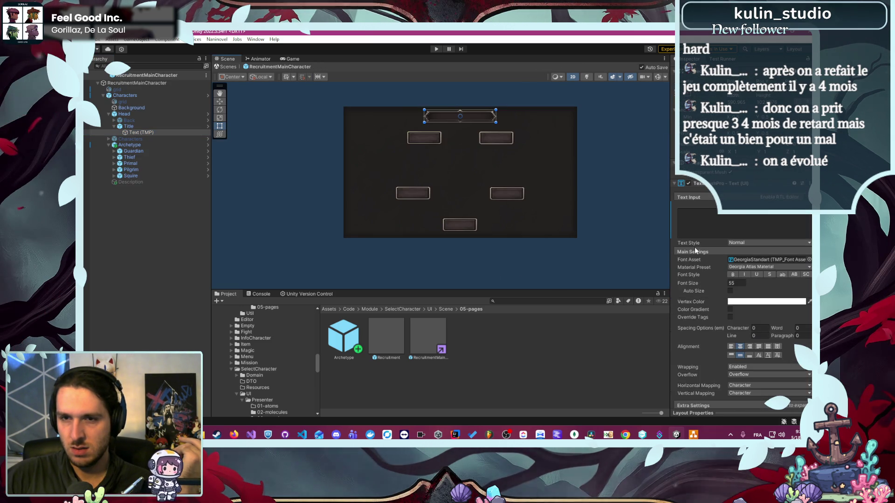
pyautogui.click(691, 246)
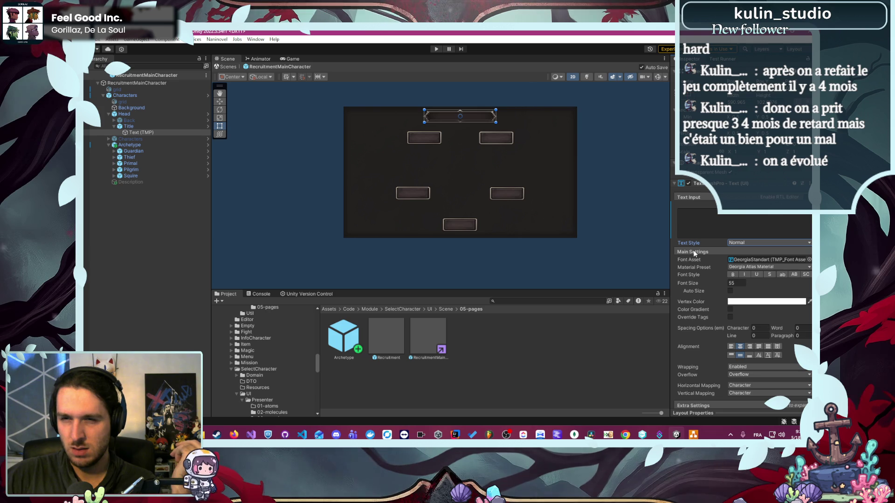
pyautogui.scroll(1, 694, 252)
pyautogui.scroll(1, 616, 174)
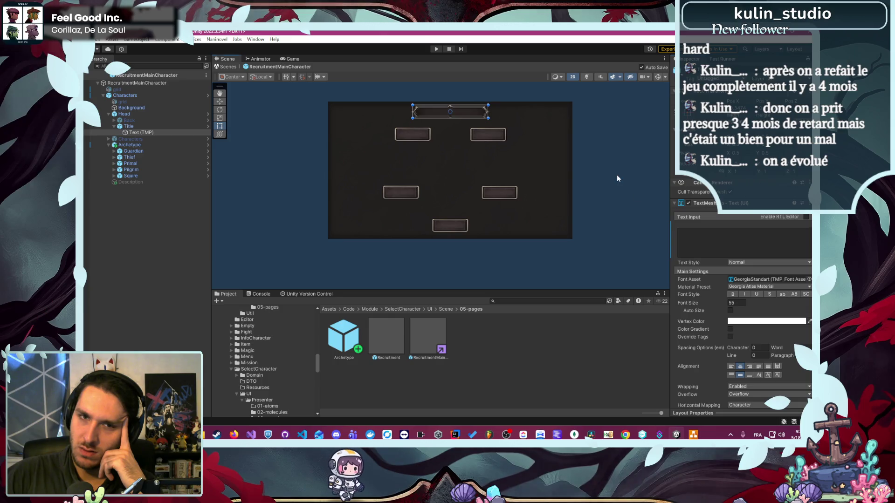
pyautogui.click(609, 178)
pyautogui.click(190, 82)
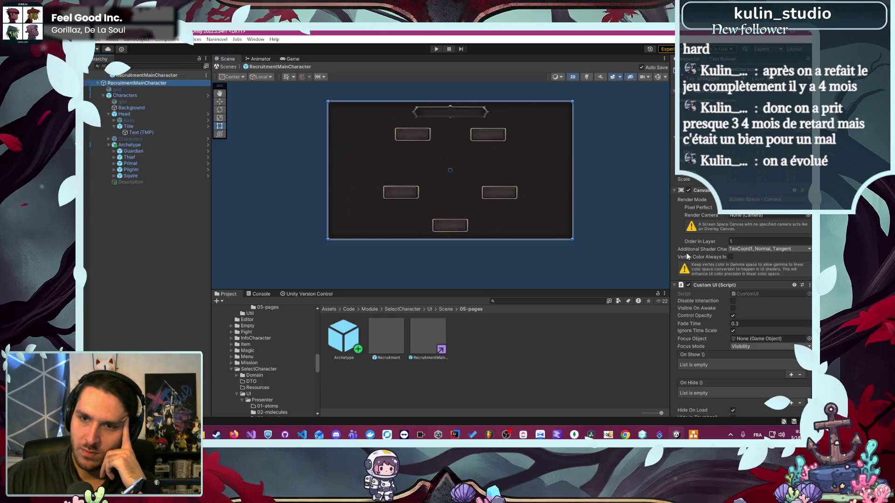
pyautogui.scroll(-5, 753, 363)
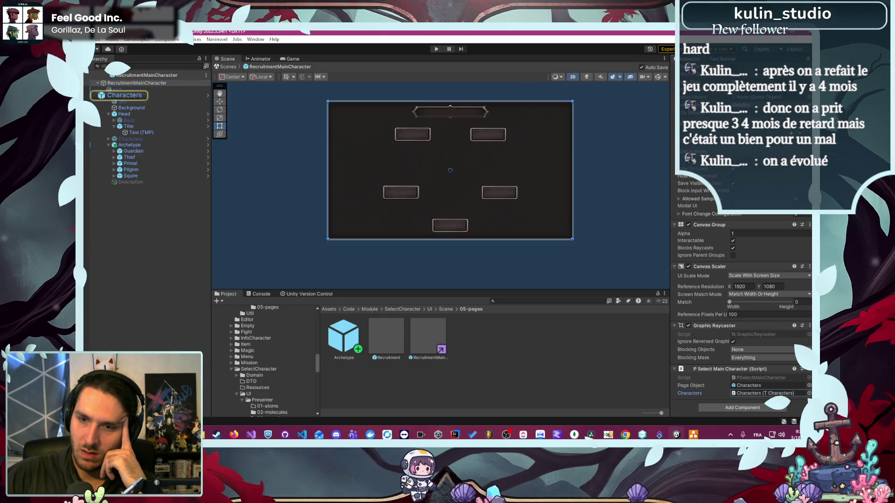
# Step: Select Characters, ping its TCharacters script in 04-templates, and preview the source
pyautogui.doubleClick(748, 385)
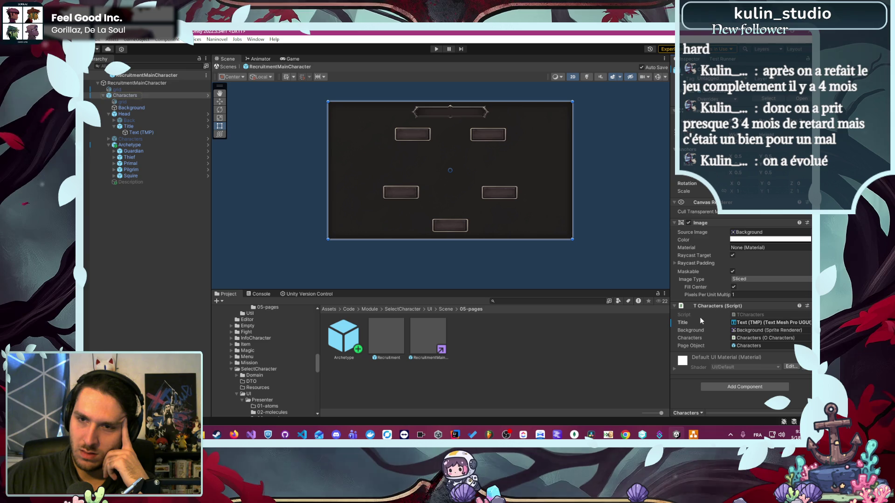
pyautogui.click(745, 315)
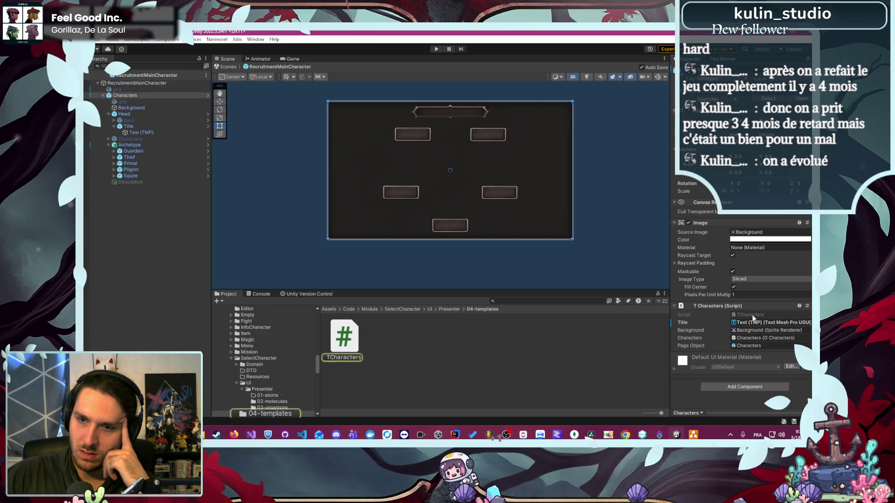
pyautogui.click(344, 344)
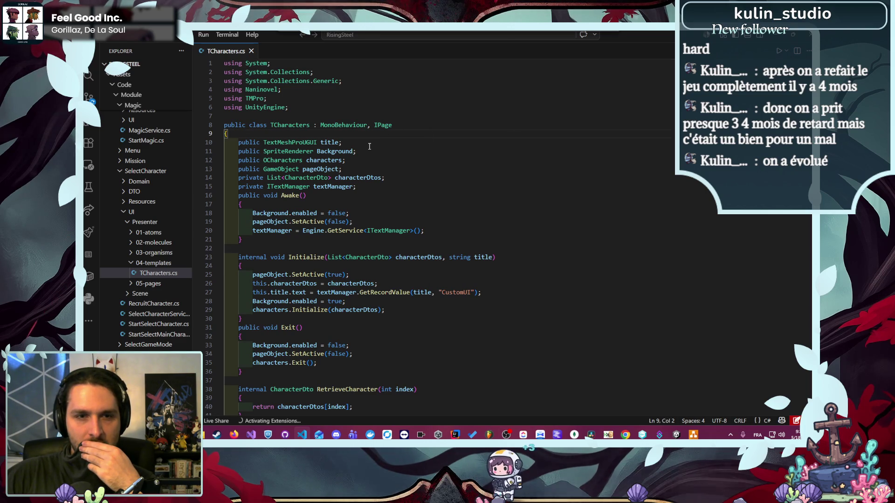
# Step: Inspect the title argument to GetRecordValue, then open PSelectMainCharacter.cs from 05-pages
pyautogui.click(400, 293)
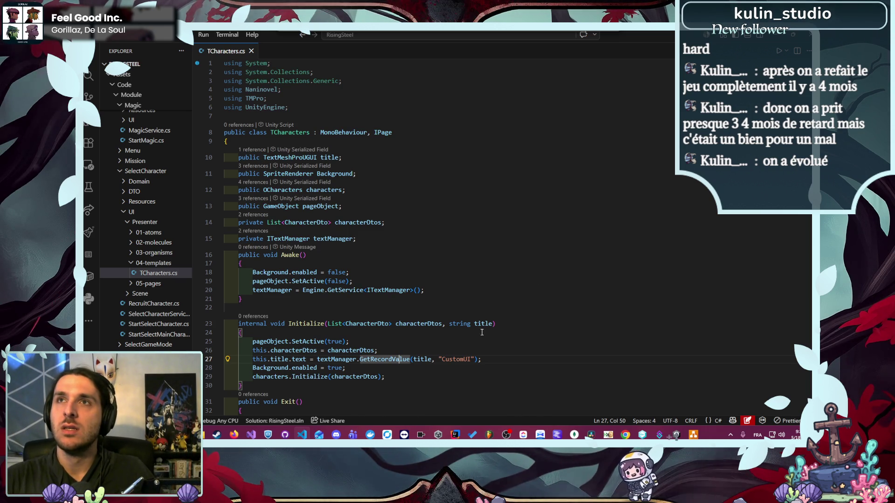
pyautogui.scroll(-2, 470, 335)
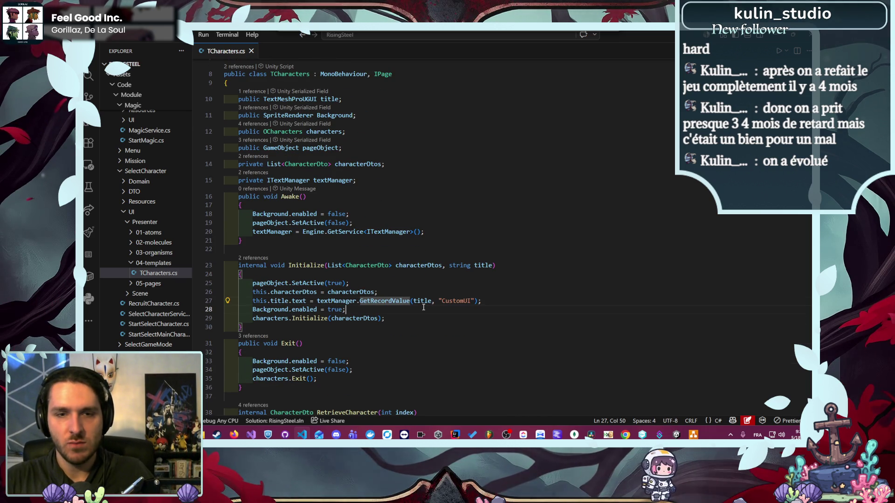
pyautogui.click(420, 302)
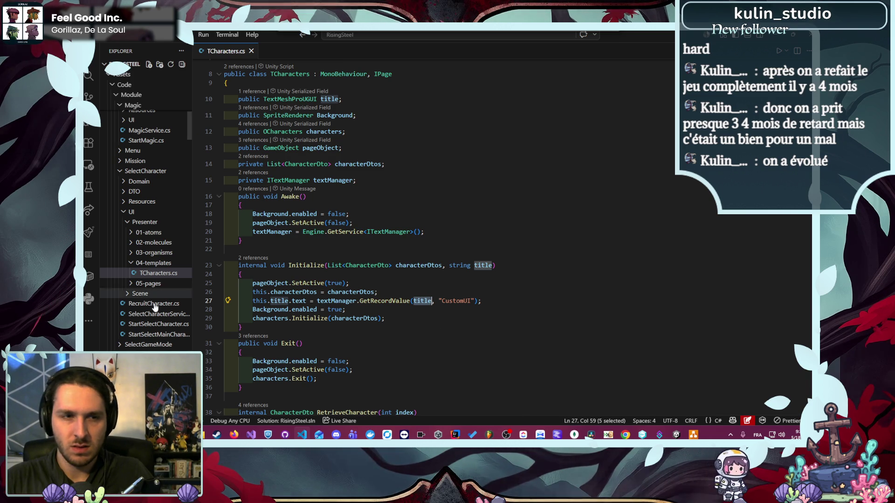
pyautogui.click(154, 284)
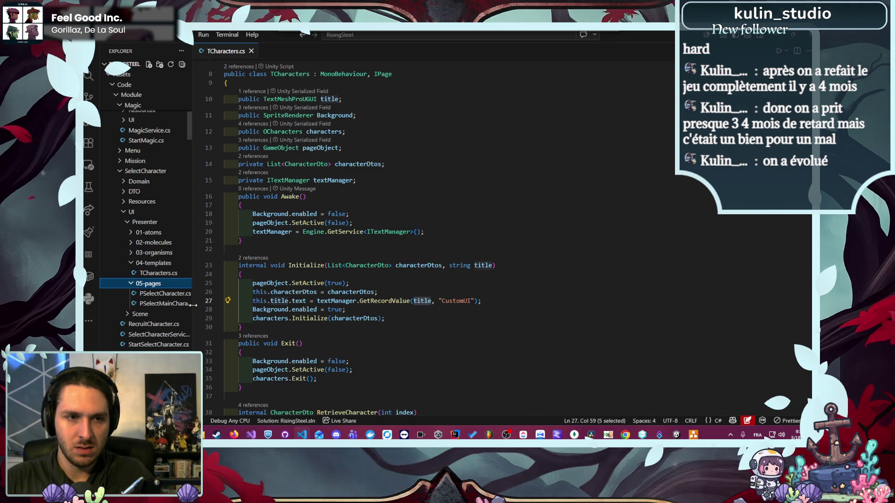
pyautogui.click(195, 304)
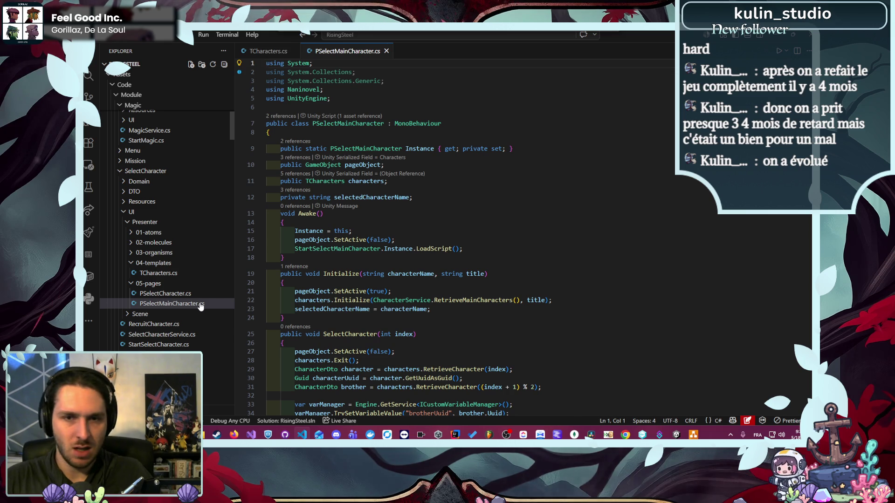
# Step: Find references to Initialize and open OpenSelectMainCharacter.cs from the references list
pyautogui.doubleClick(536, 300)
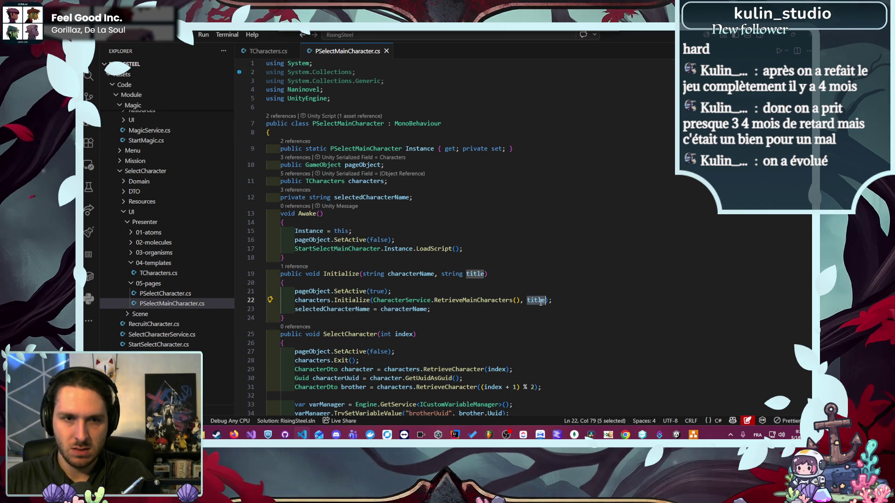
pyautogui.doubleClick(346, 275)
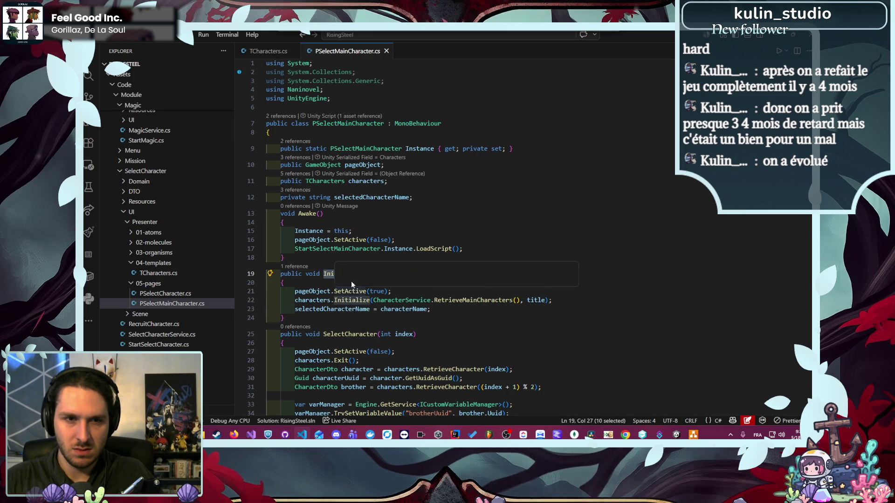
pyautogui.click(298, 267)
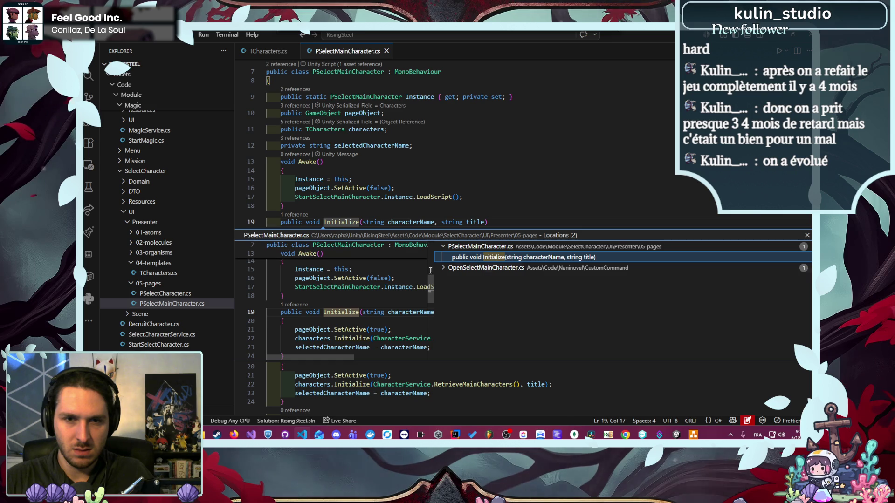
pyautogui.doubleClick(493, 279)
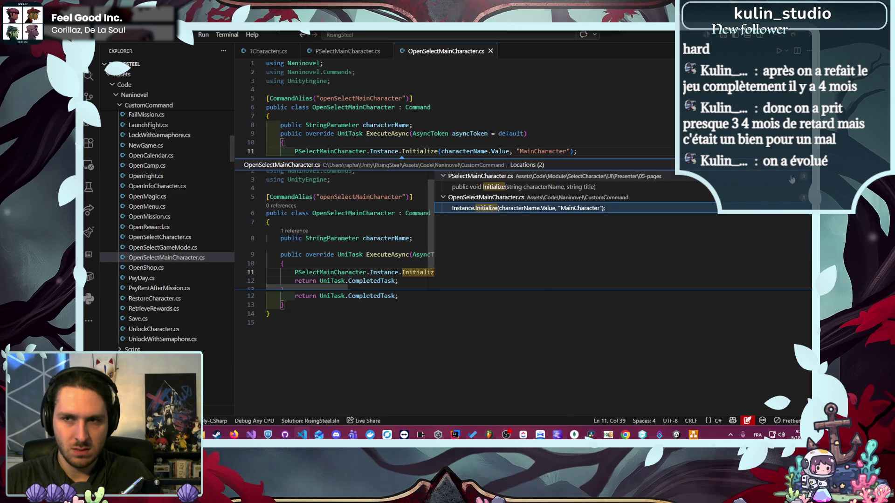
pyautogui.press('Escape')
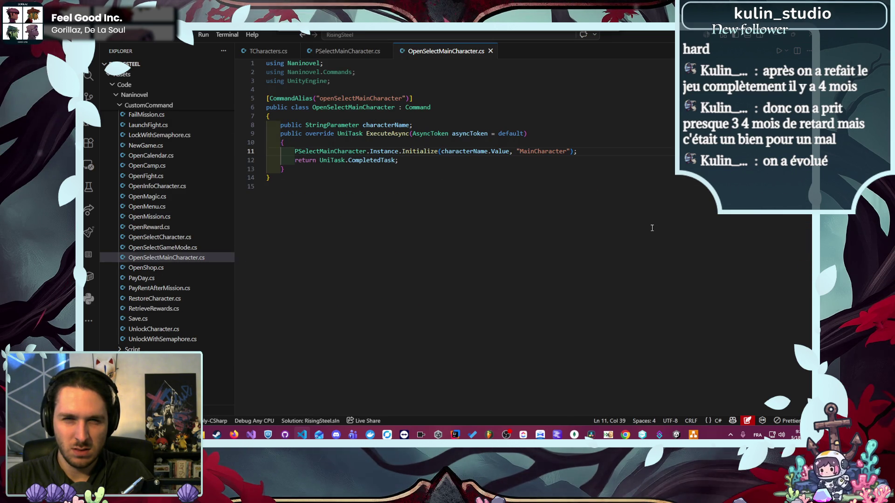
# Step: Review the ExecuteAsync call passing "MainCharacter", then return to PSelectMainCharacter's Initialize
pyautogui.scroll(-2, 633, 232)
pyautogui.scroll(2, 587, 221)
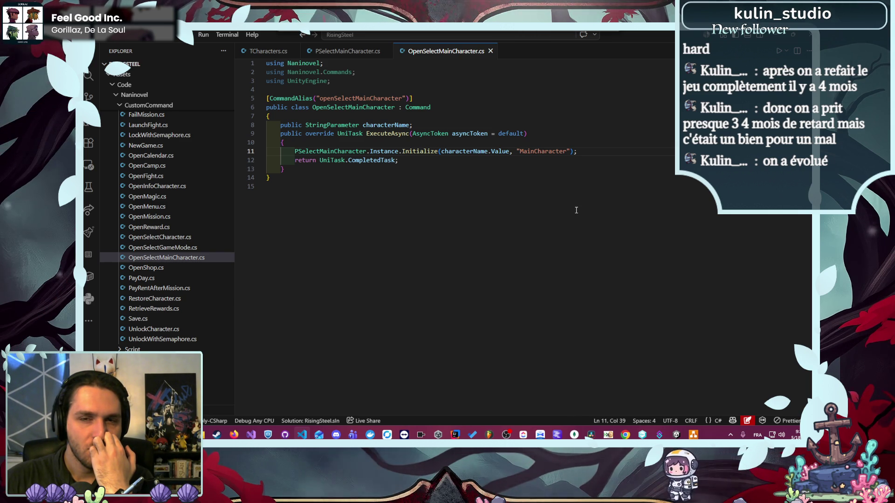
pyautogui.click(471, 157)
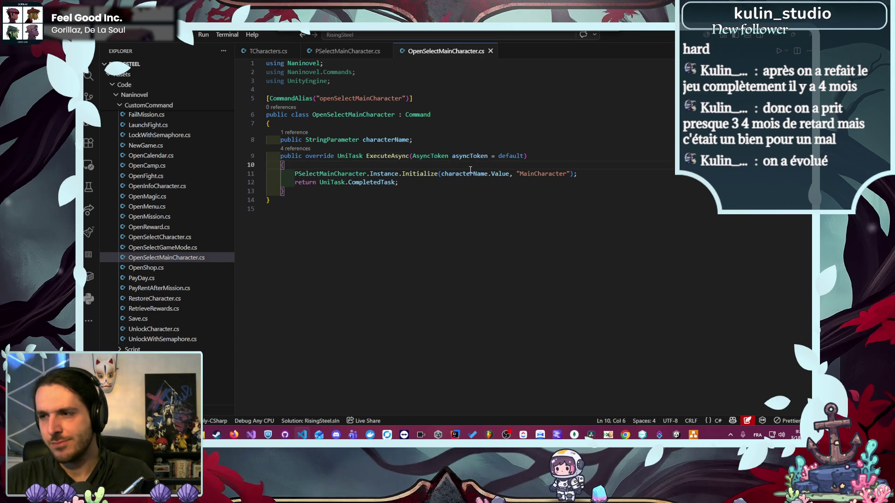
pyautogui.keyDown('ctrl'); pyautogui.click(420, 173); pyautogui.keyUp('ctrl')
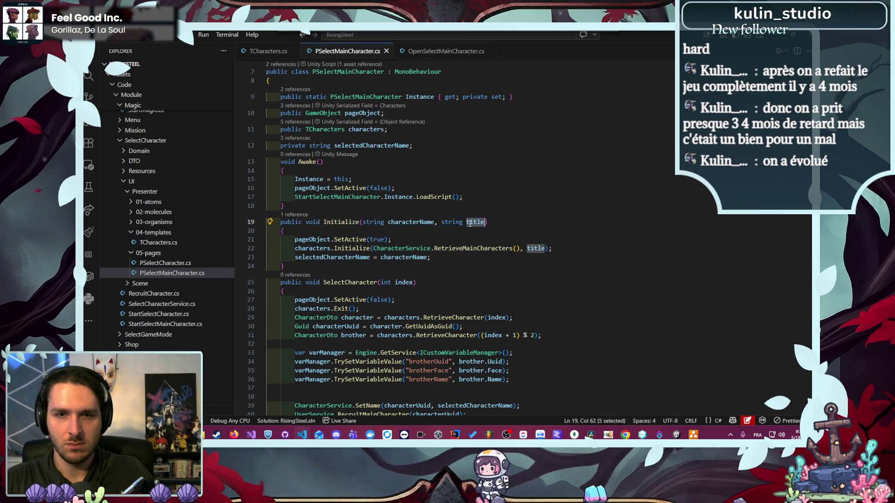
# Step: Jump to TCharacters.Initialize and highlight title feeding GetRecordValue with "CustomUI"
pyautogui.keyDown('ctrl'); pyautogui.click(353, 249); pyautogui.keyUp('ctrl')
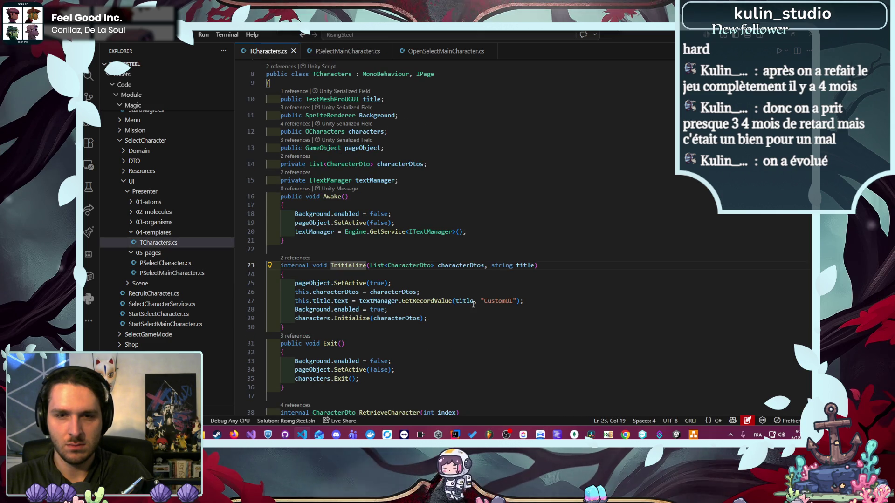
pyautogui.doubleClick(524, 265)
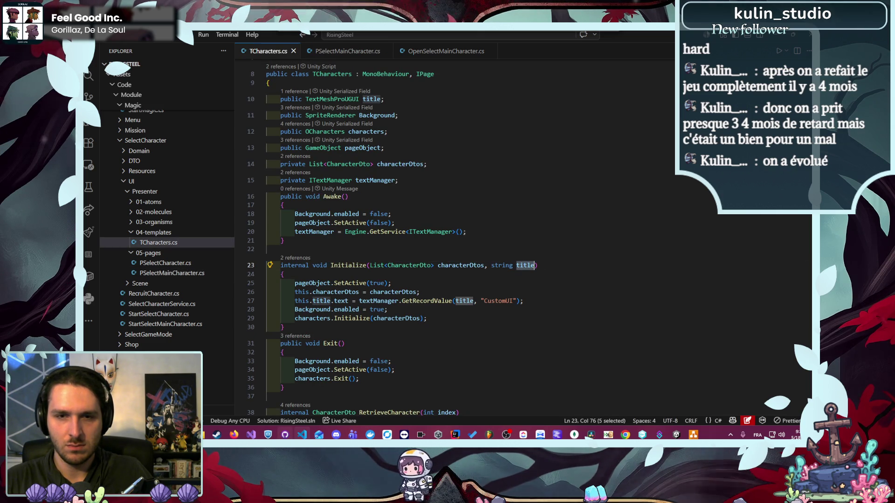
pyautogui.moveTo(309, 438)
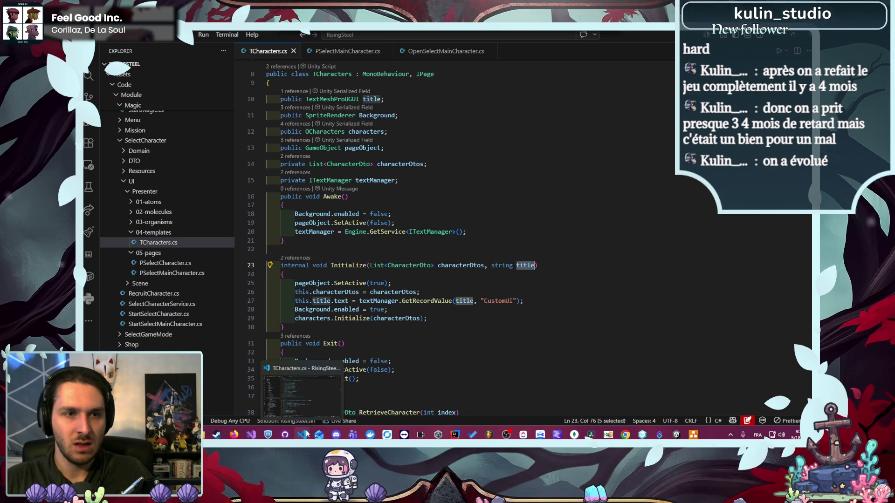
pyautogui.scroll(-2, 207, 369)
pyautogui.scroll(-10, 206, 370)
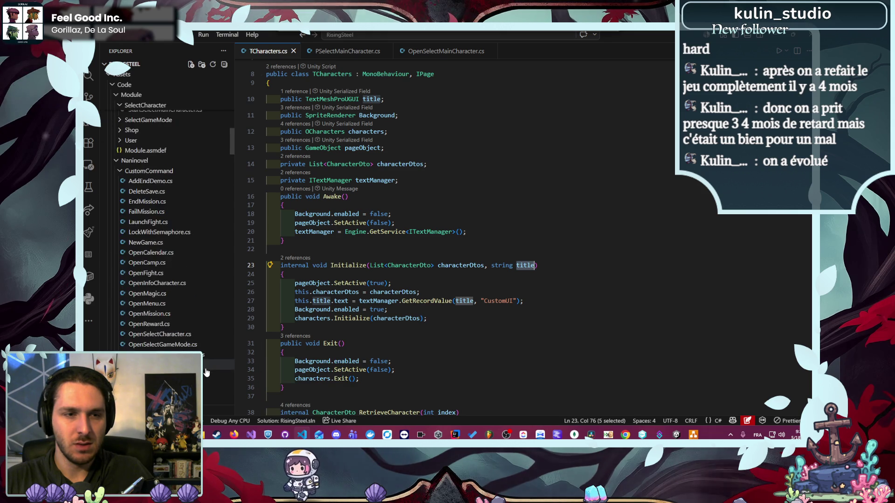
# Step: Open CustomUI.txt, highlight the MainCharacter 'Who Are You' text on line 14, then return to Unity
pyautogui.scroll(-15, 206, 373)
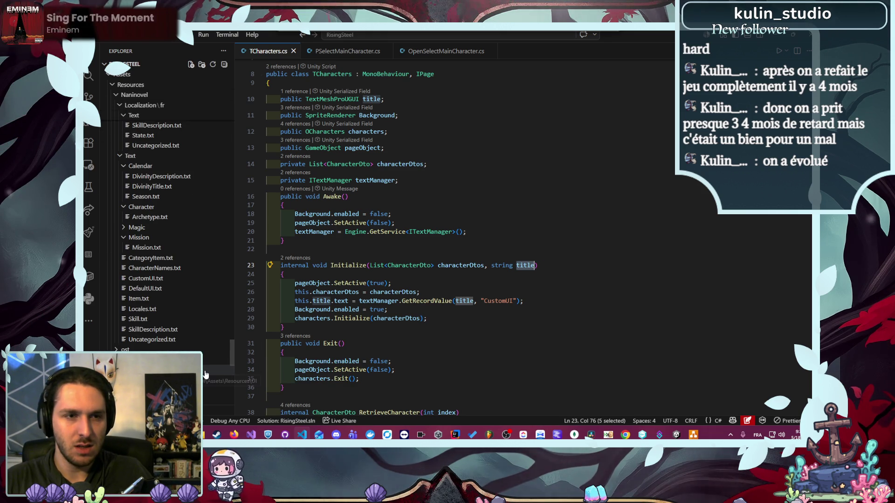
pyautogui.click(173, 279)
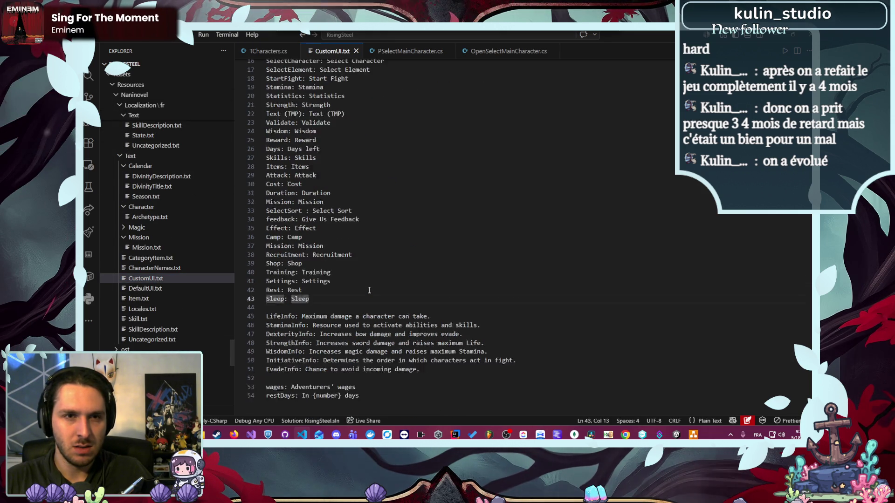
pyautogui.scroll(6, 370, 290)
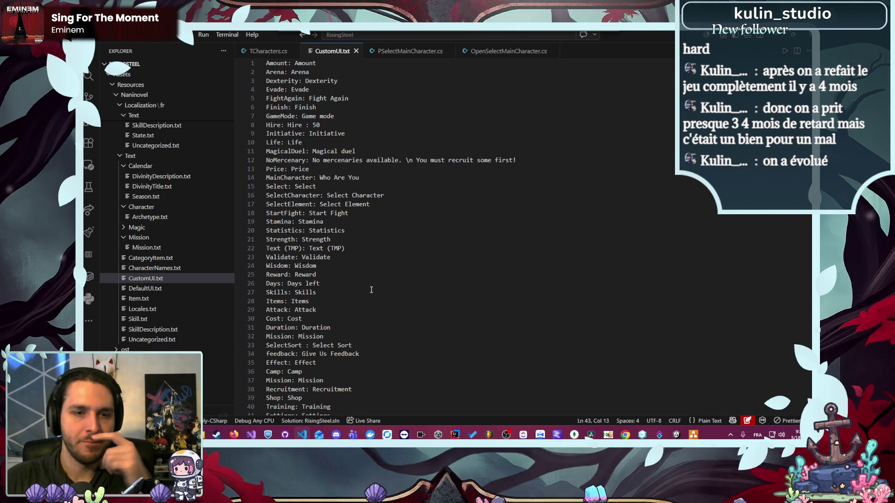
pyautogui.scroll(-4, 375, 298)
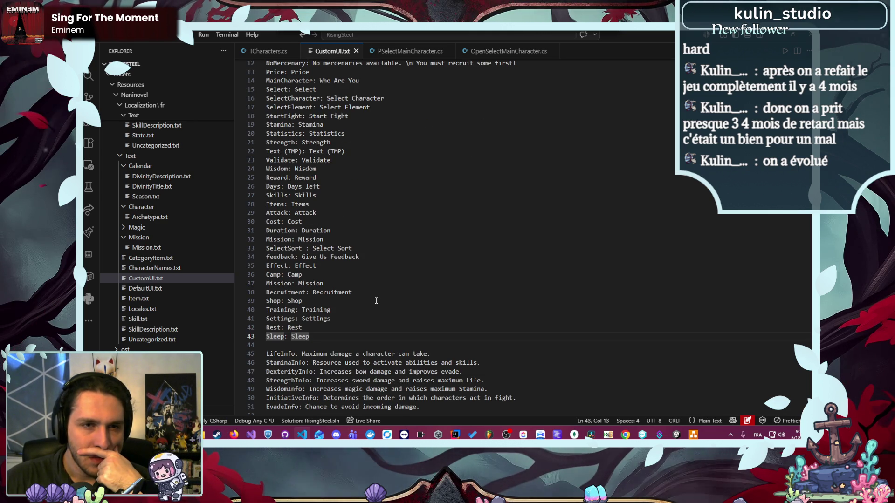
pyautogui.scroll(4, 376, 301)
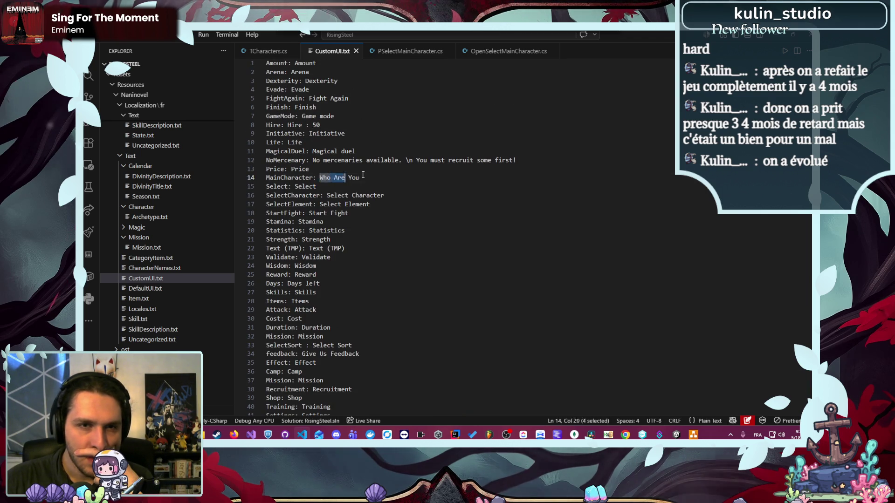
pyautogui.moveTo(359, 177); pyautogui.dragTo(320, 179)
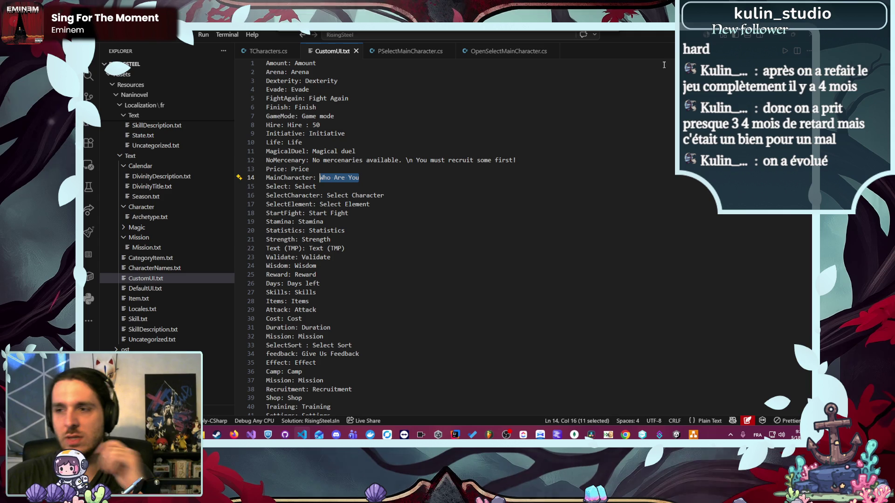
pyautogui.hotkey('alt', 'Tab')
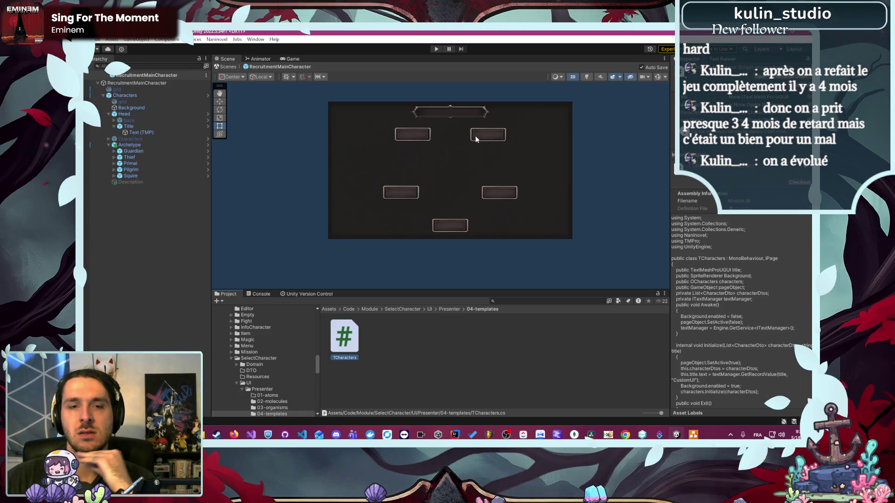
# Step: Back in VS Code, collapse the Mission scripts folder and open Start.nani from old/Naninovel/Script
pyautogui.hotkey('alt', 'Tab')
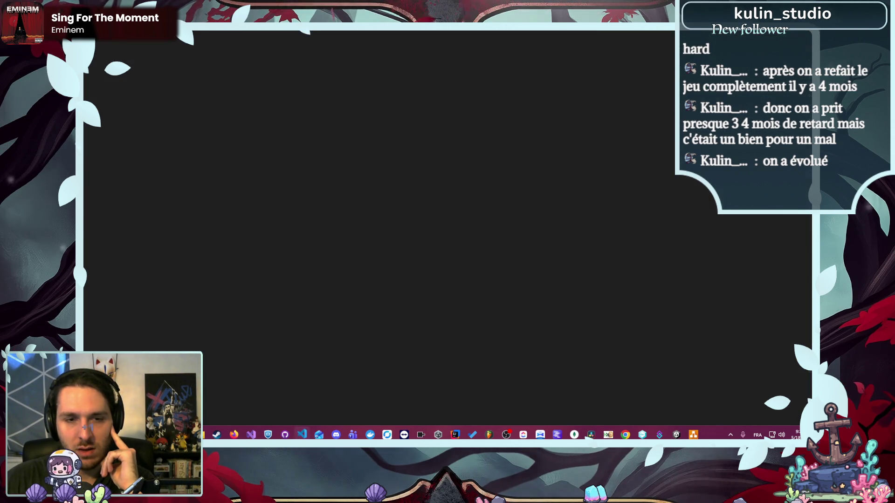
pyautogui.scroll(-15, 135, 279)
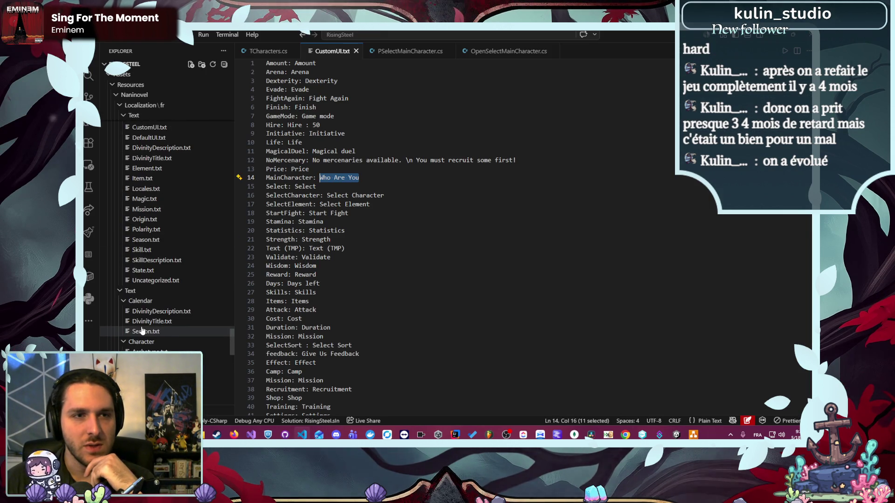
pyautogui.scroll(10, 145, 322)
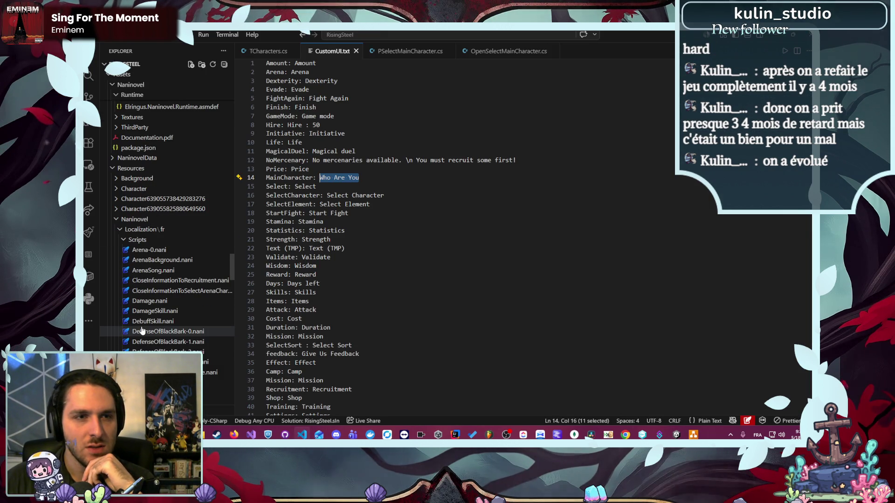
pyautogui.scroll(5, 154, 303)
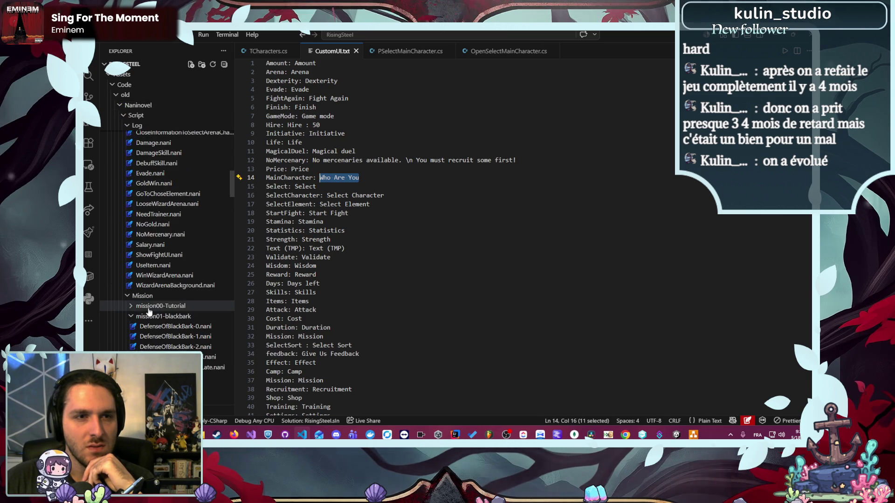
pyautogui.scroll(-6, 170, 292)
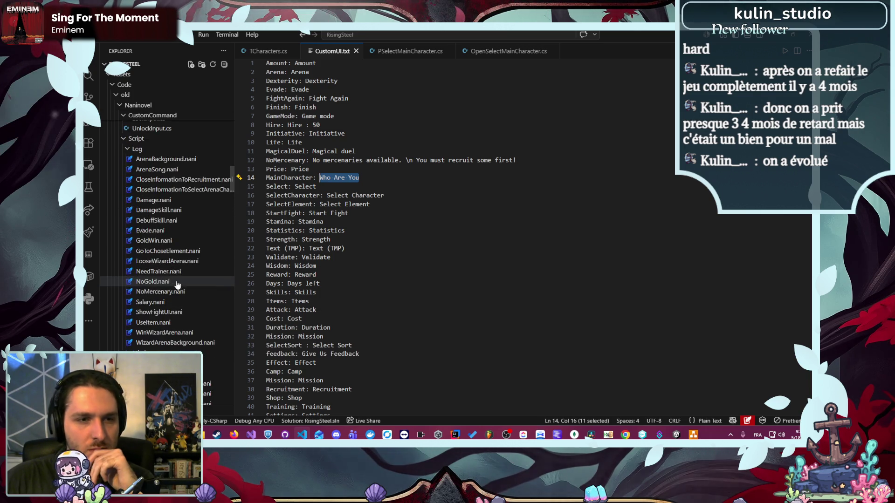
pyautogui.click(179, 295)
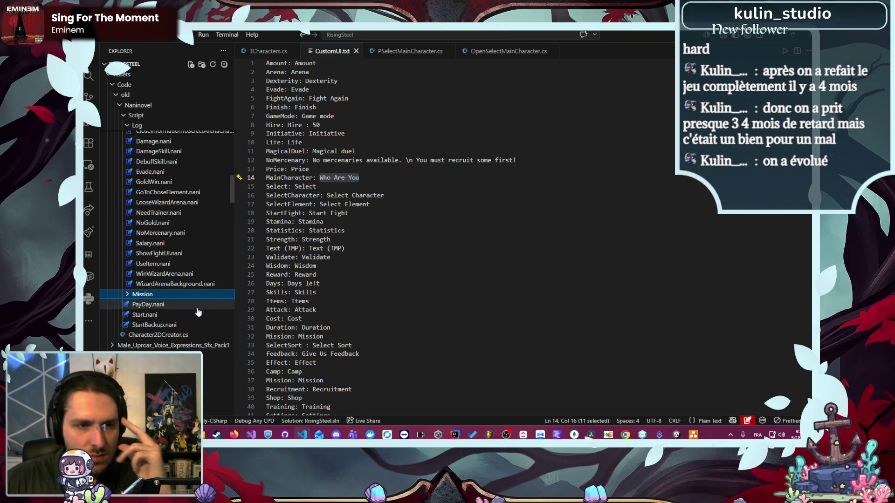
pyautogui.scroll(4, 191, 310)
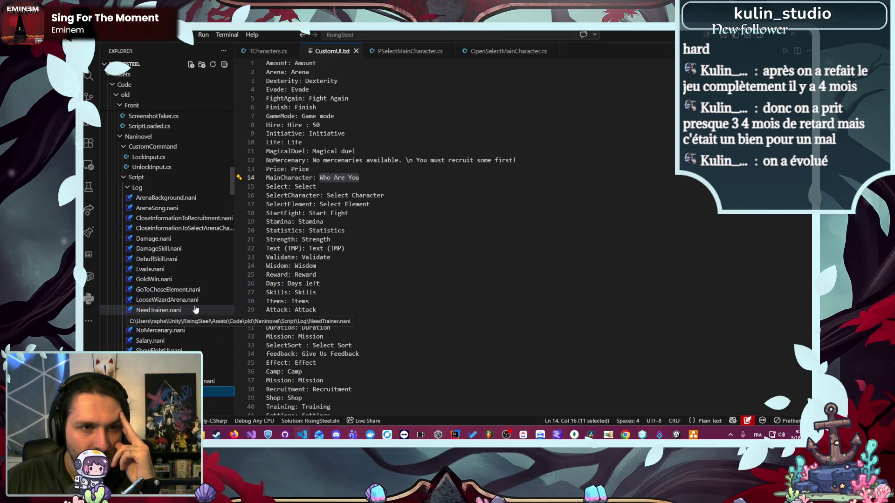
pyautogui.scroll(-5, 186, 302)
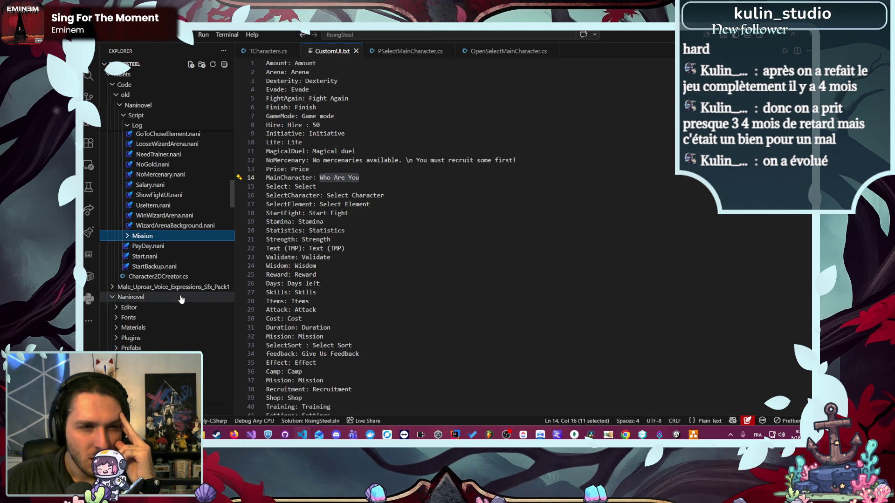
pyautogui.click(150, 256)
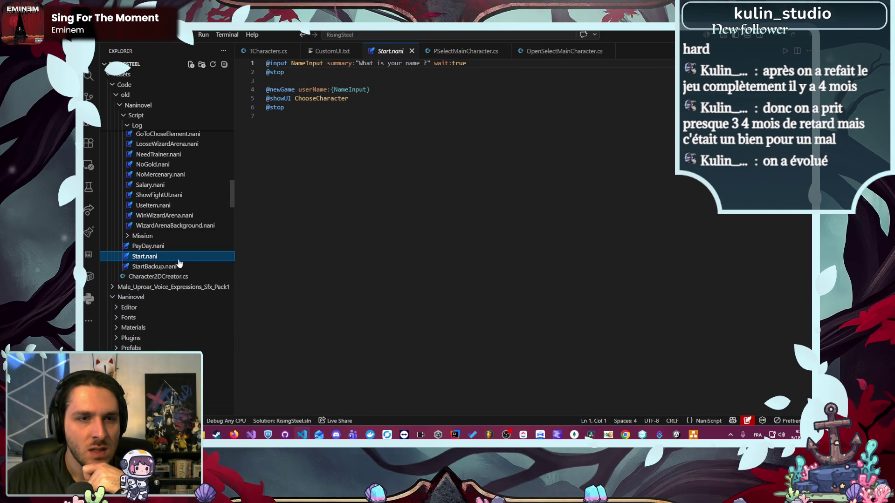
# Step: Delete the name prompt, stop line, blank first line and userName:{NameInput} argument in Start.nani
pyautogui.scroll(5, 217, 312)
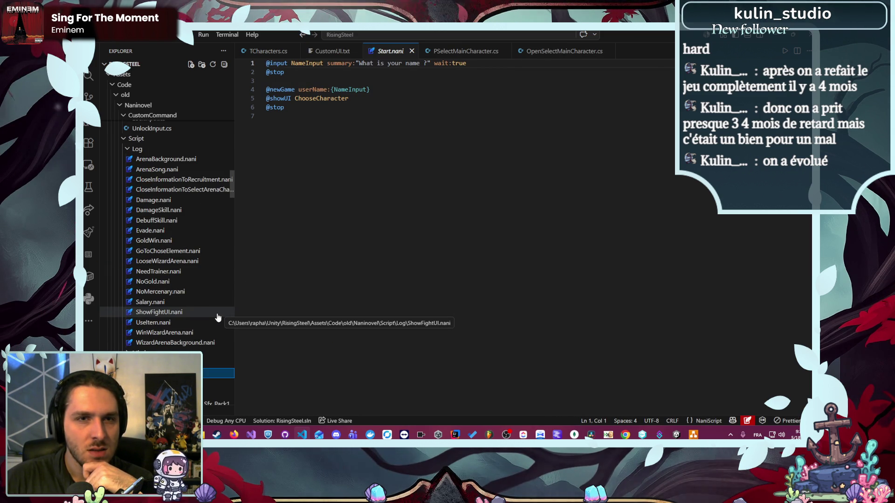
pyautogui.moveTo(370, 90); pyautogui.dragTo(338, 89)
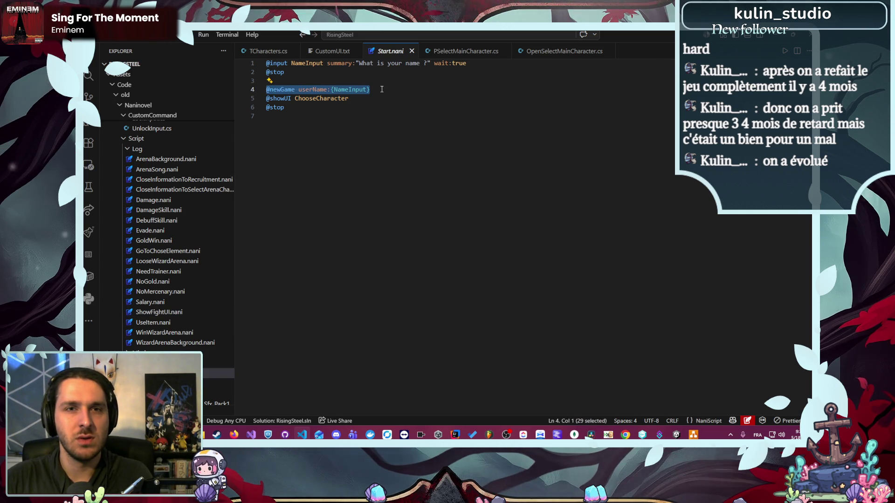
pyautogui.click(469, 67)
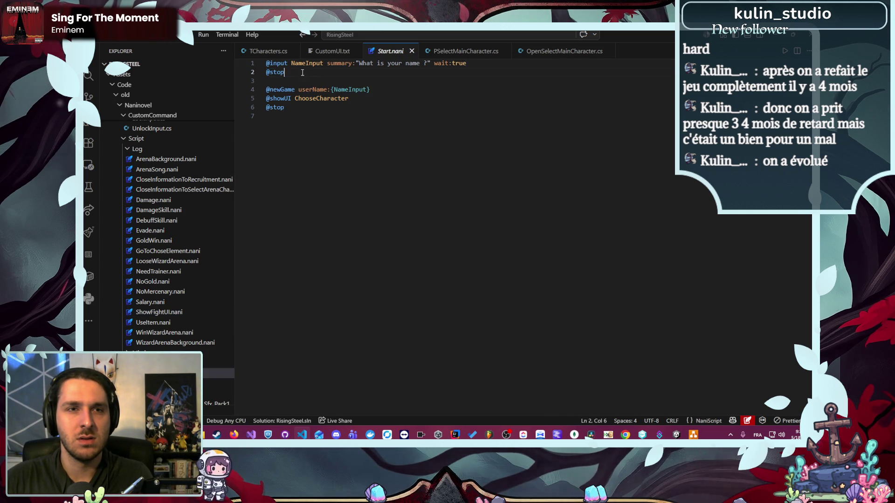
pyautogui.moveTo(266, 63); pyautogui.dragTo(354, 77)
pyautogui.press('BackSpace')
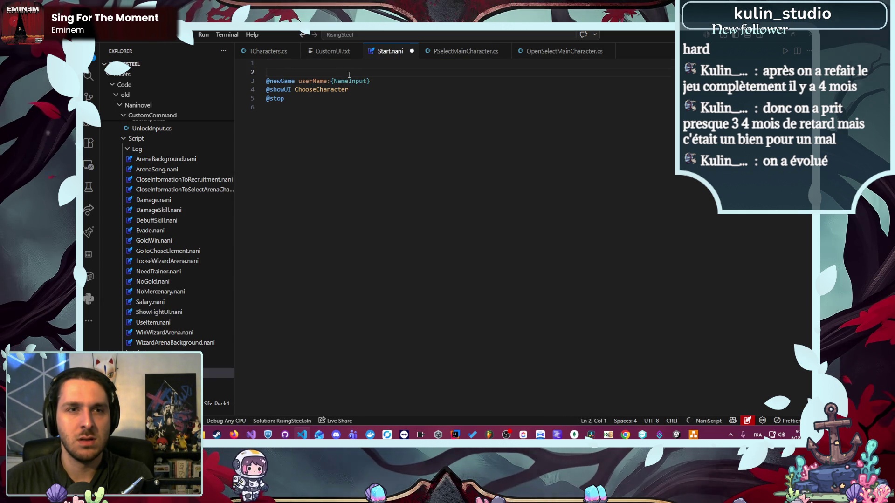
pyautogui.press('Delete')
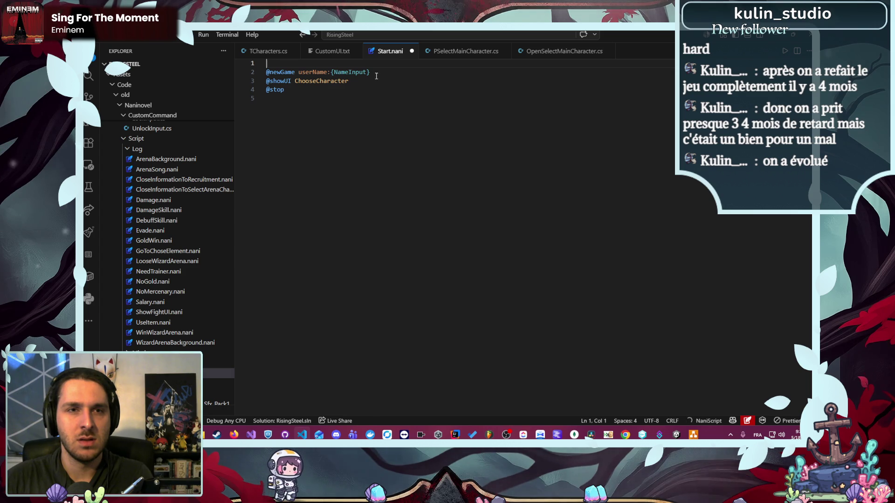
pyautogui.moveTo(370, 73); pyautogui.dragTo(306, 73)
pyautogui.press('BackSpace')
pyautogui.hotkey('ctrl', 'Left')
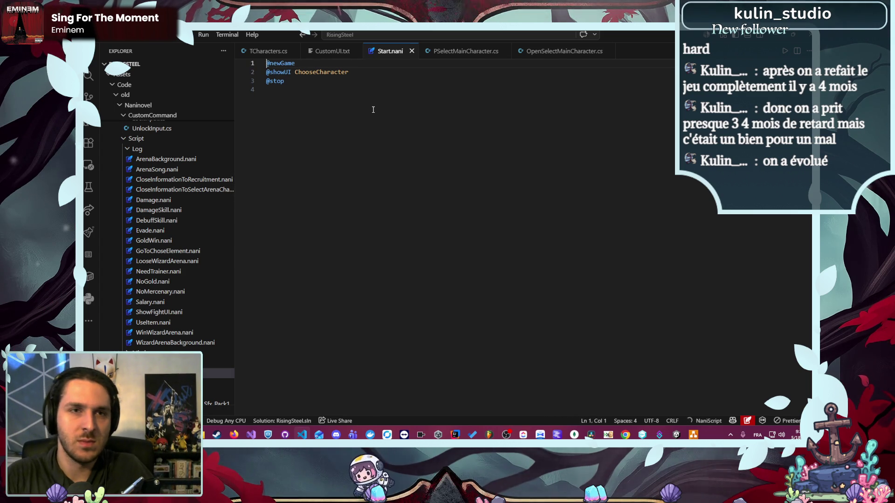
# Step: Open the NewGame.cs command script from the Explorer
pyautogui.scroll(3, 193, 206)
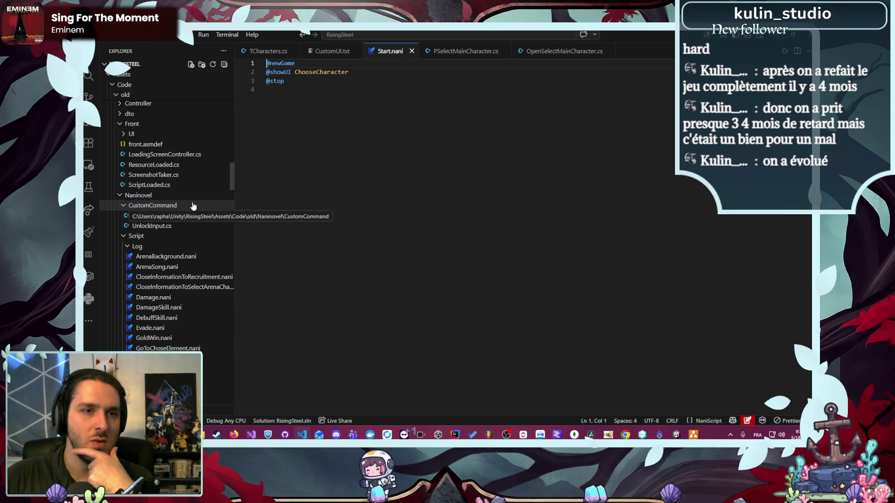
pyautogui.scroll(7, 195, 224)
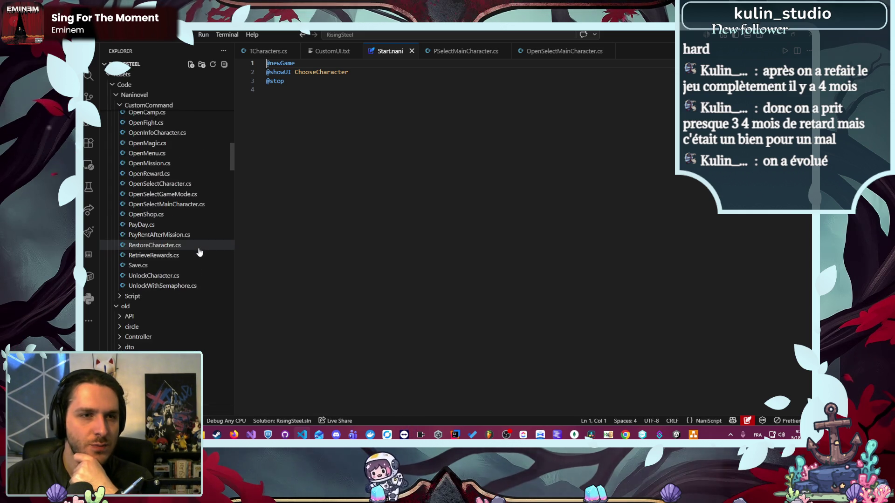
pyautogui.scroll(3, 198, 242)
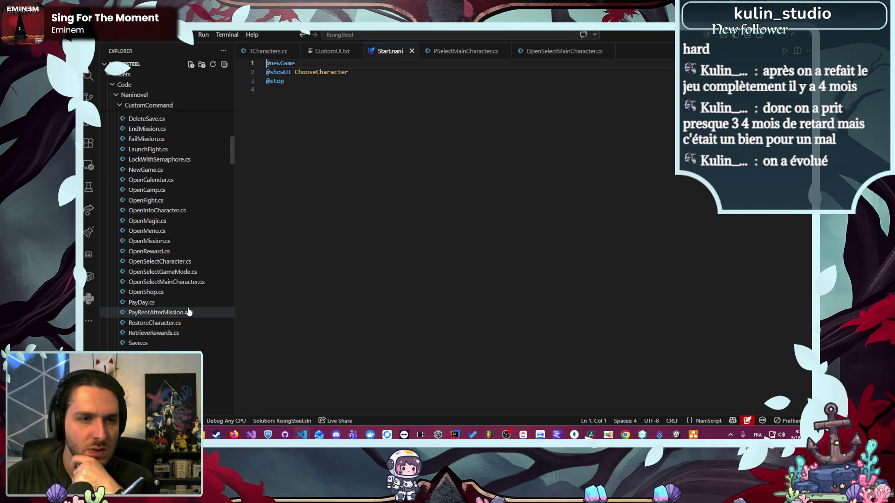
pyautogui.click(174, 170)
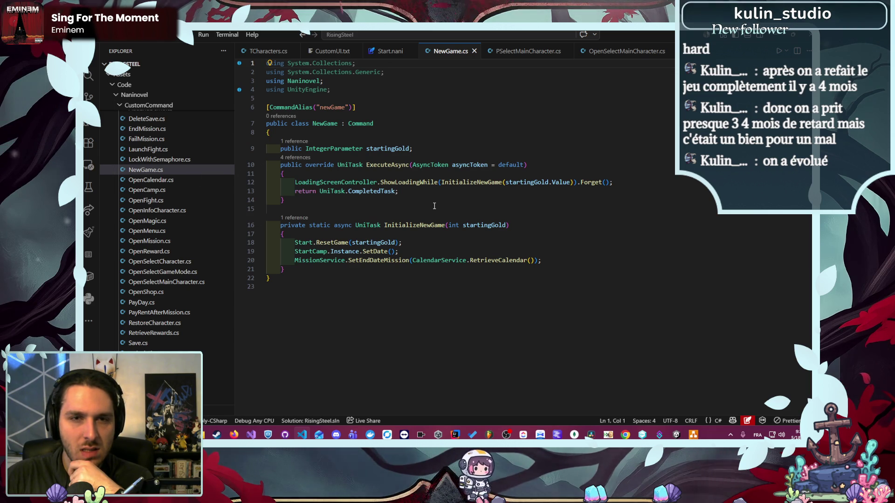
pyautogui.click(391, 51)
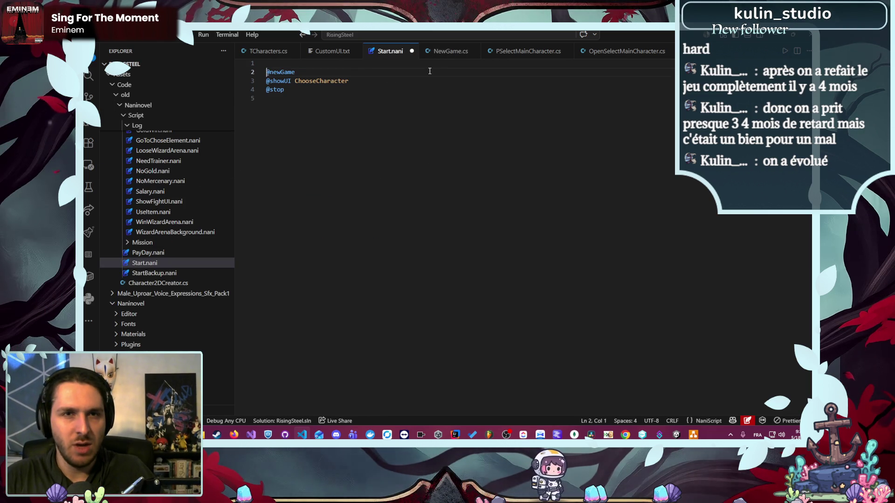
pyautogui.hotkey('ctrl', 'z')
pyautogui.click(433, 52)
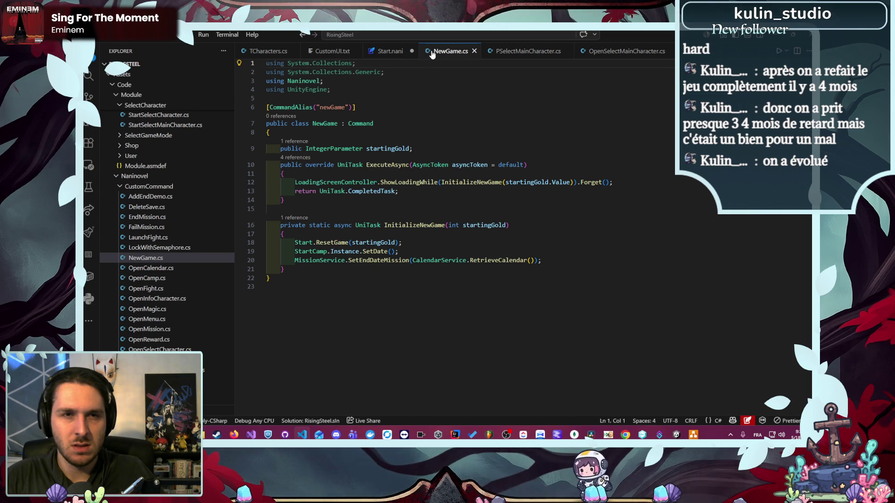
pyautogui.click(382, 52)
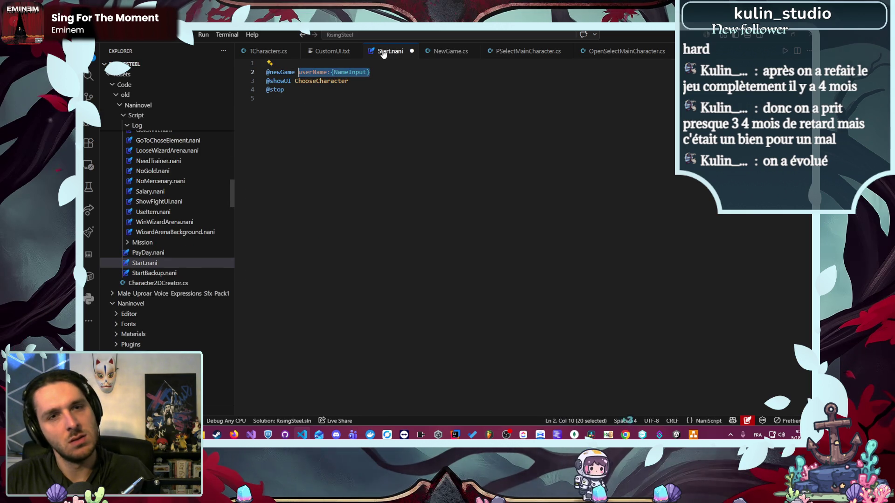
pyautogui.click(433, 53)
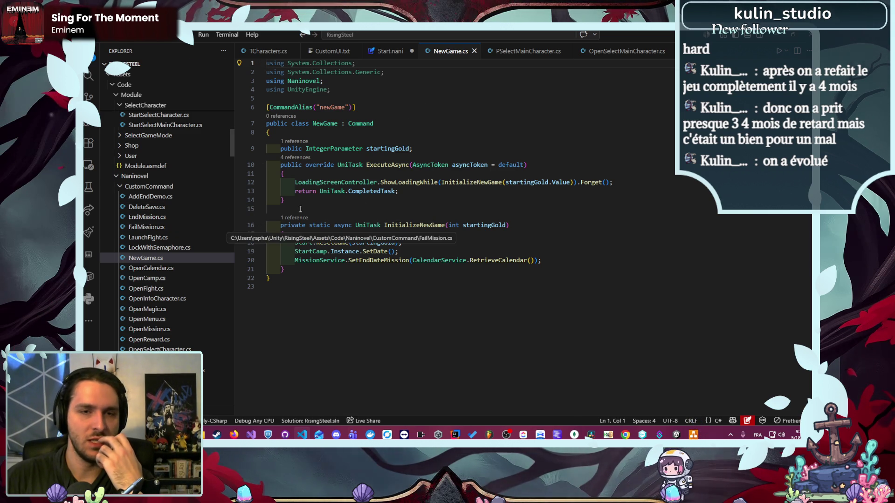
pyautogui.click(418, 191)
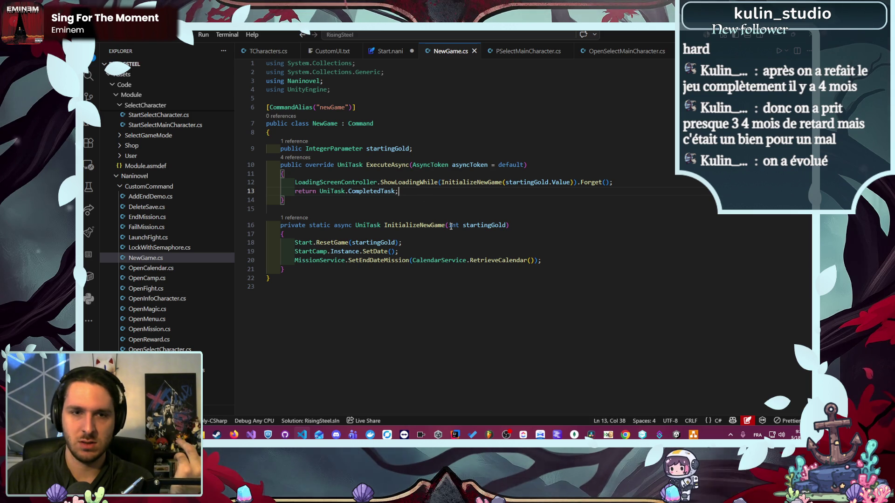
pyautogui.click(386, 53)
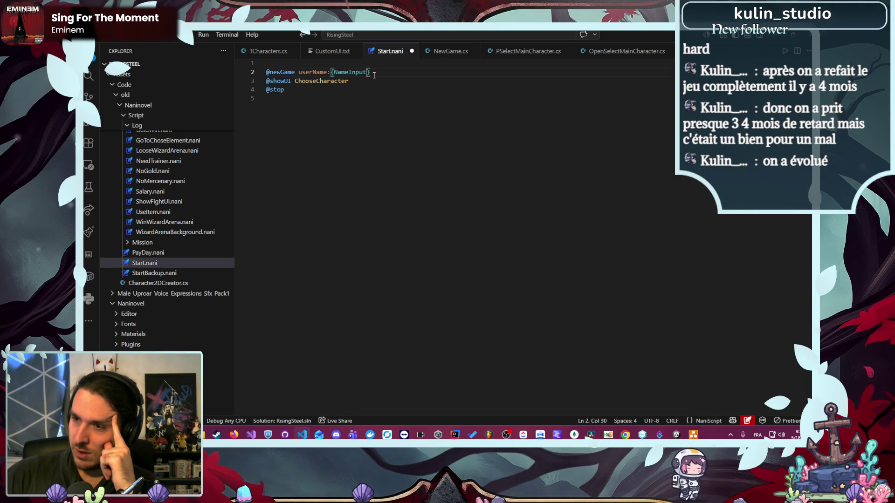
pyautogui.click(371, 82)
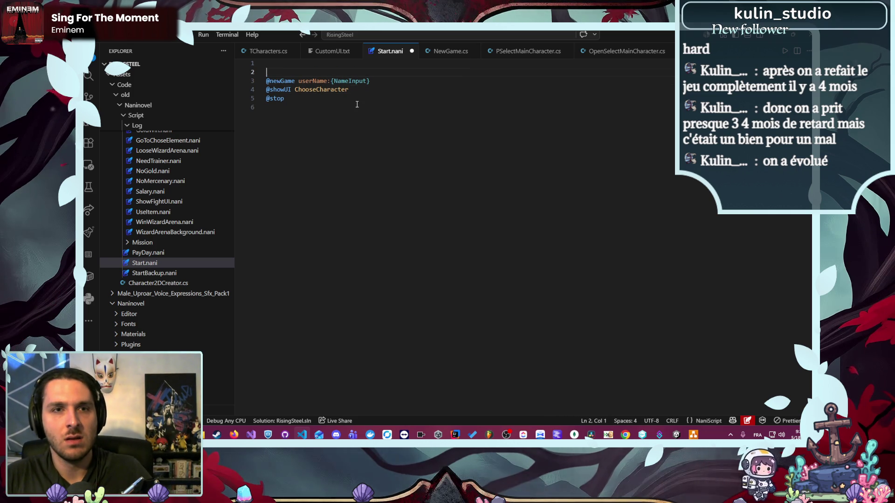
pyautogui.hotkey('ctrl', 'z')
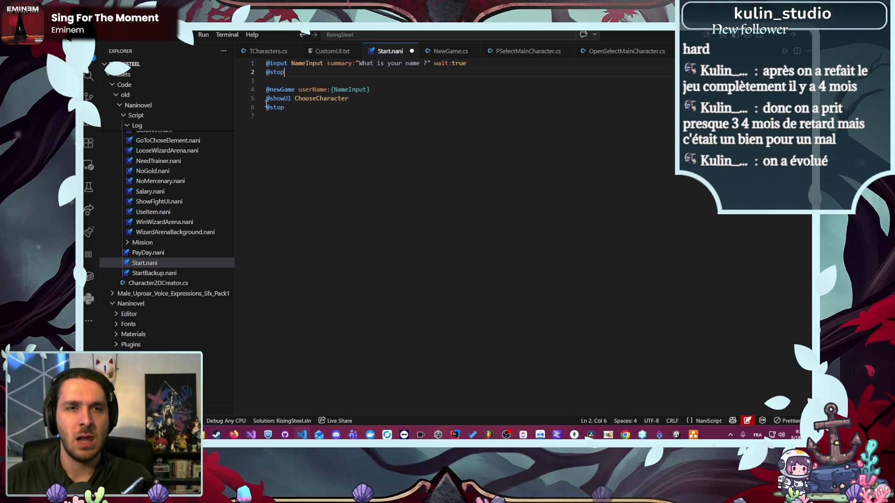
pyautogui.click(286, 83)
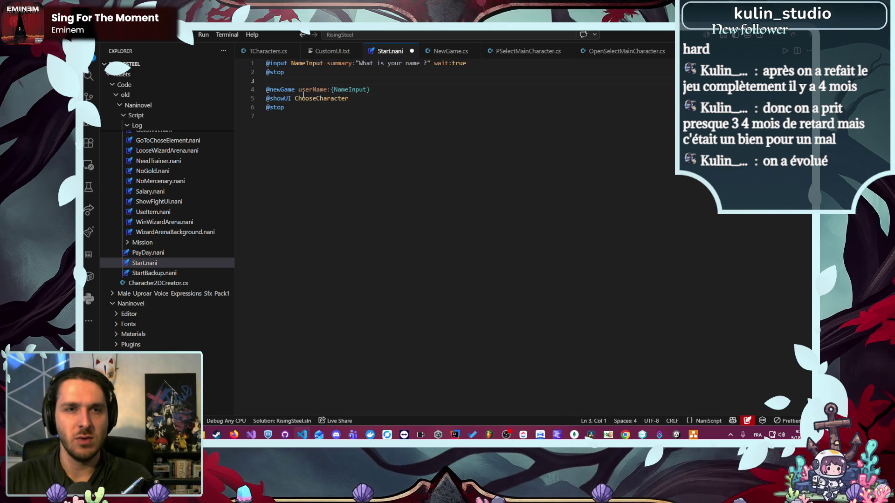
pyautogui.click(464, 52)
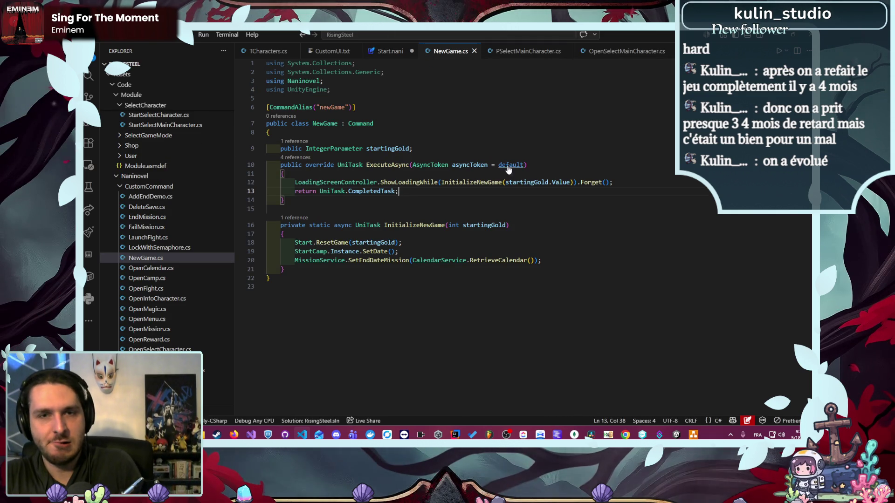
# Step: In NewGame.cs, inspect the InitializeNewGame method and highlight startingGold to see where it's used
pyautogui.keyDown('ctrl'); pyautogui.click(475, 182); pyautogui.keyUp('ctrl')
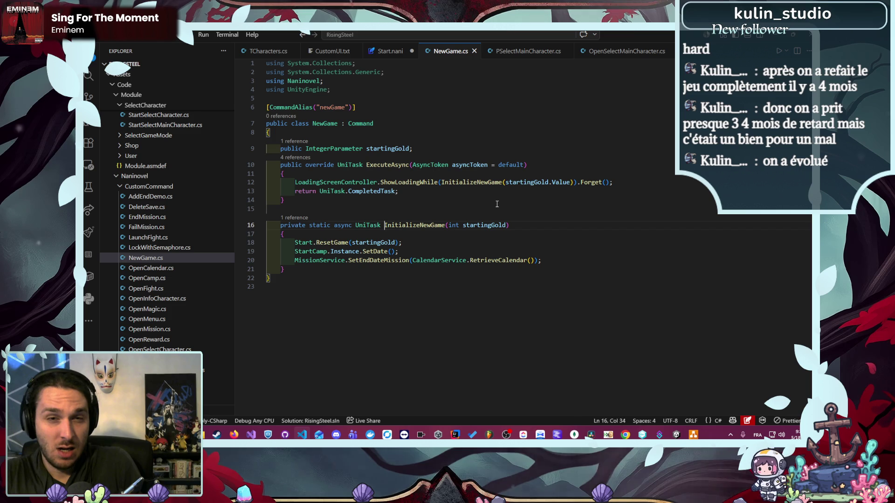
pyautogui.click(497, 203)
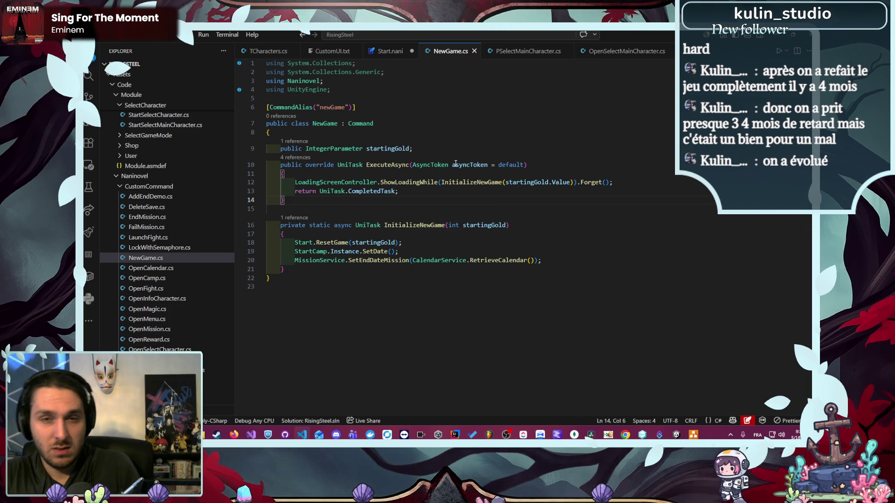
pyautogui.click(387, 51)
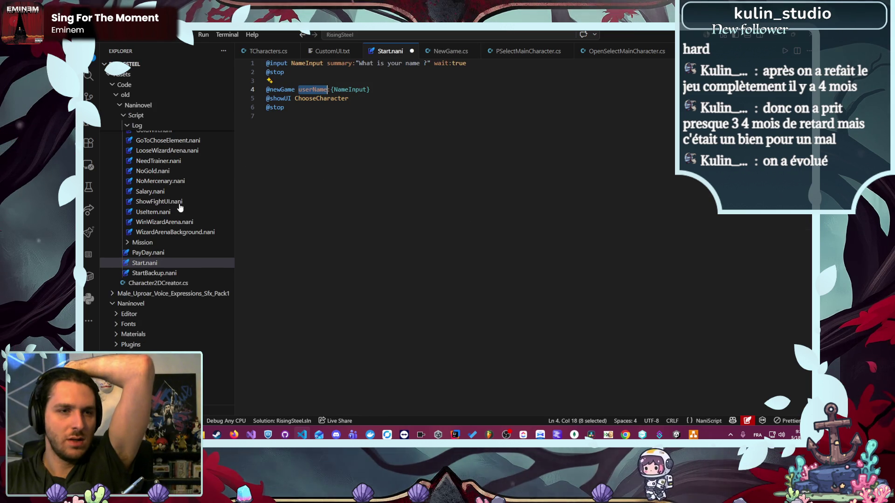
pyautogui.scroll(7, 200, 216)
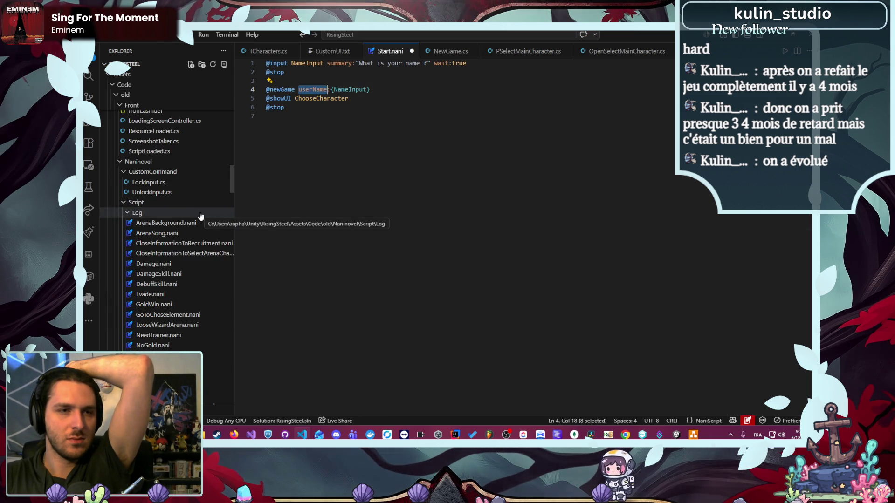
pyautogui.click(450, 52)
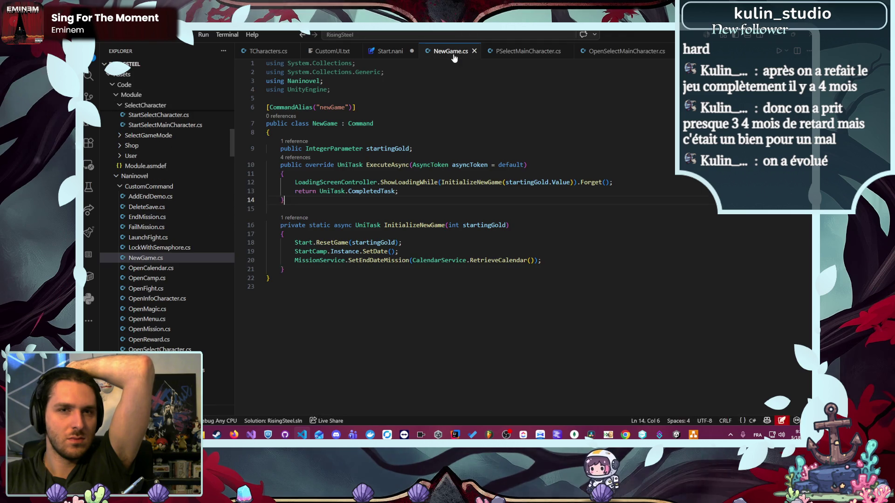
pyautogui.doubleClick(404, 145)
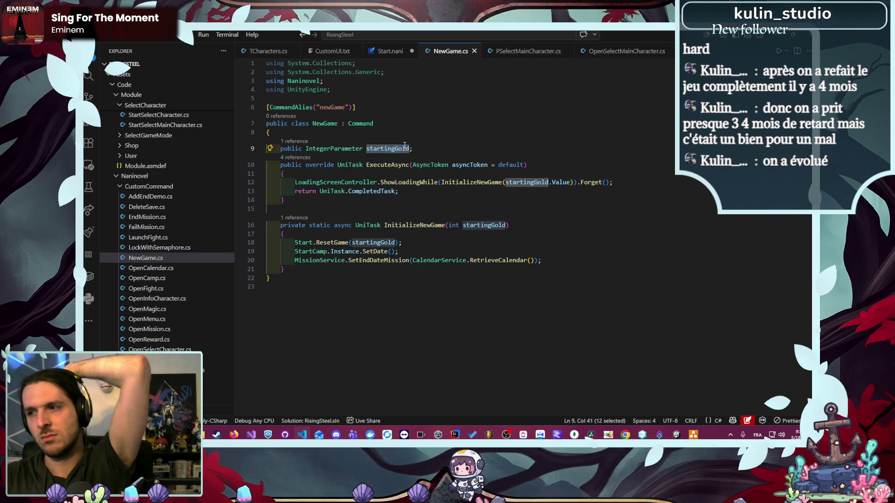
pyautogui.moveTo(409, 146)
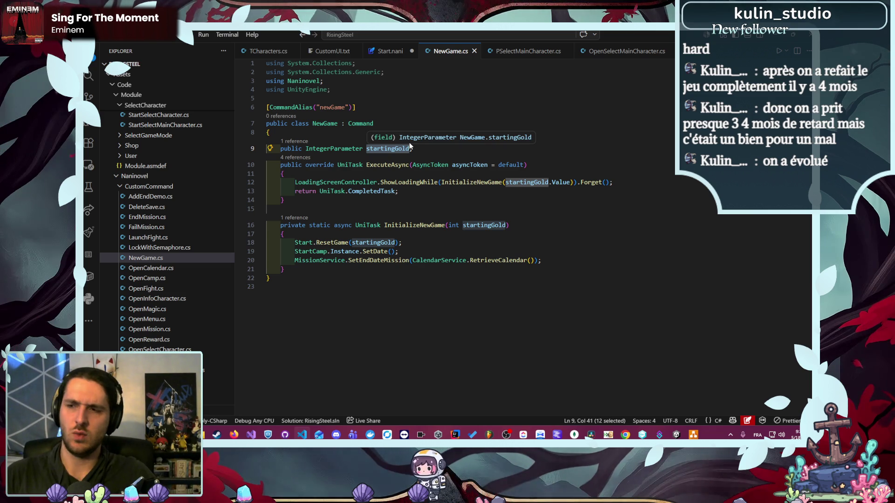
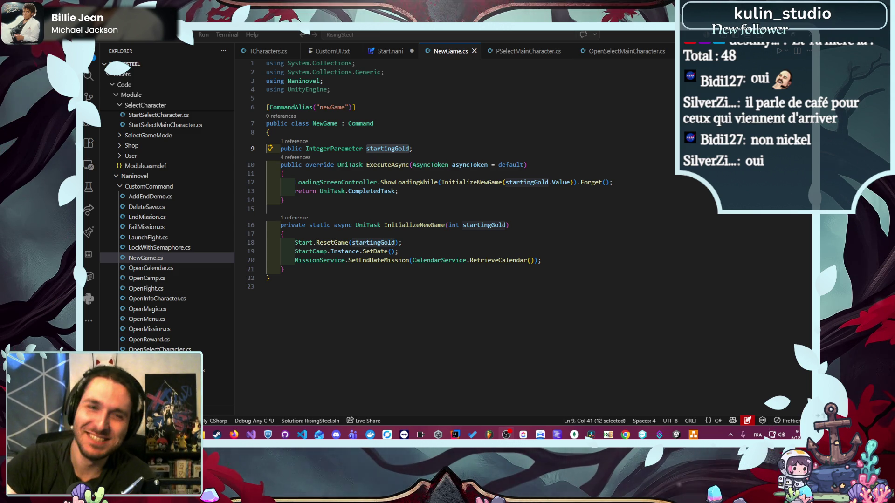
# Step: Clear the startingGold selection in NewGame.cs and bring up the Start.nani script
pyautogui.click(723, 183)
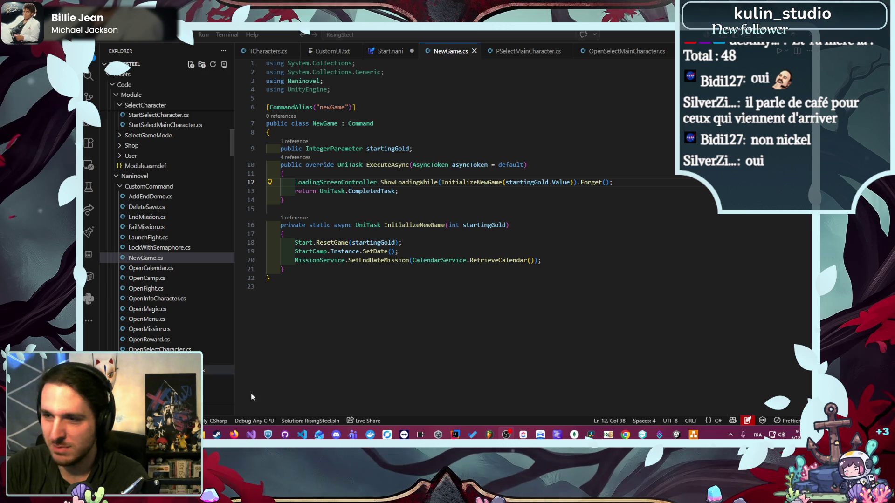
pyautogui.moveTo(233, 435)
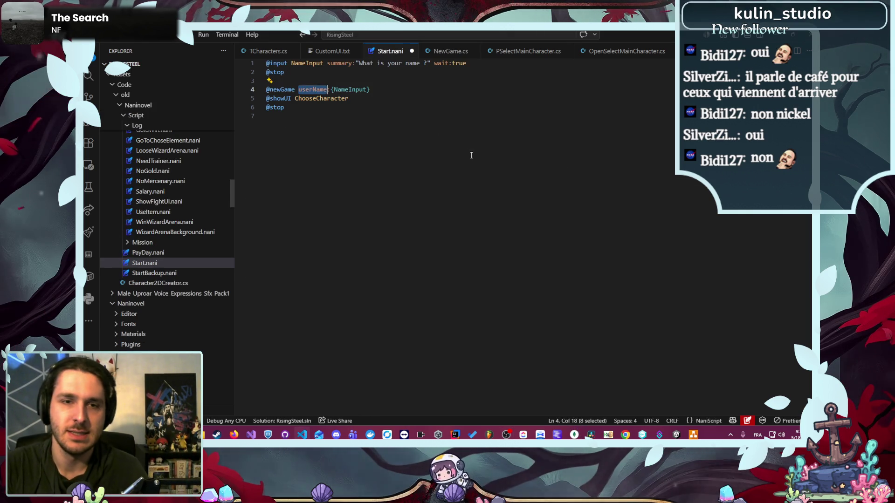
pyautogui.click(390, 51)
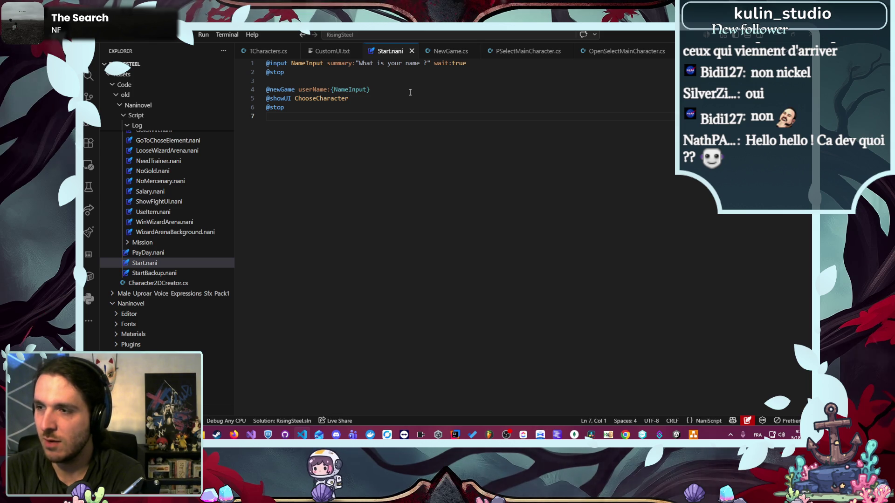
pyautogui.click(451, 52)
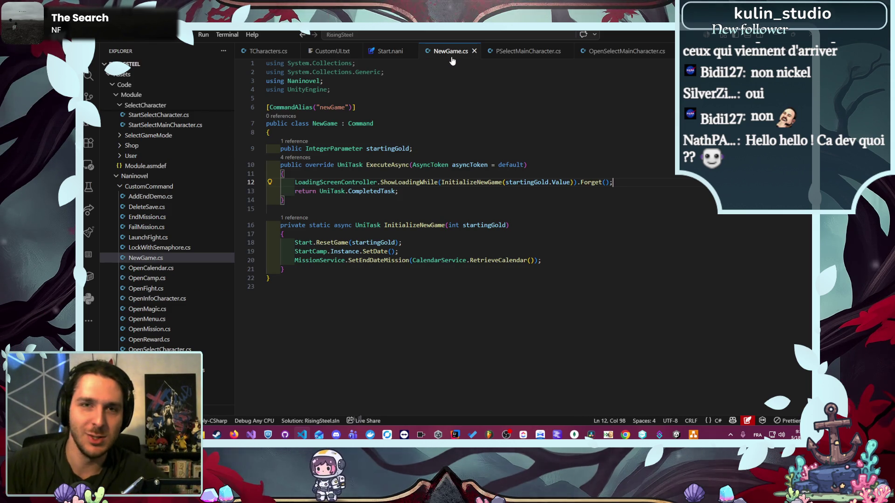
# Step: In Unity, enable the Characters object, disable the Archetype group, and enter Play mode
pyautogui.hotkey('alt', 'Tab')
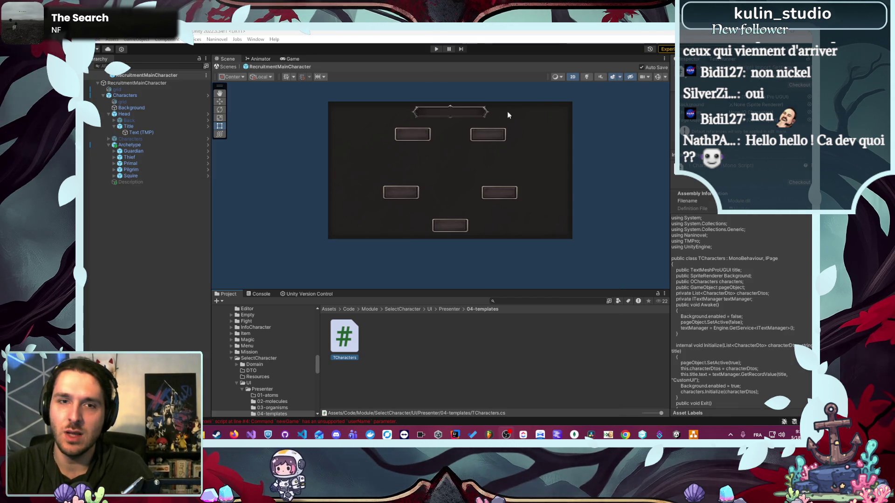
pyautogui.click(131, 139)
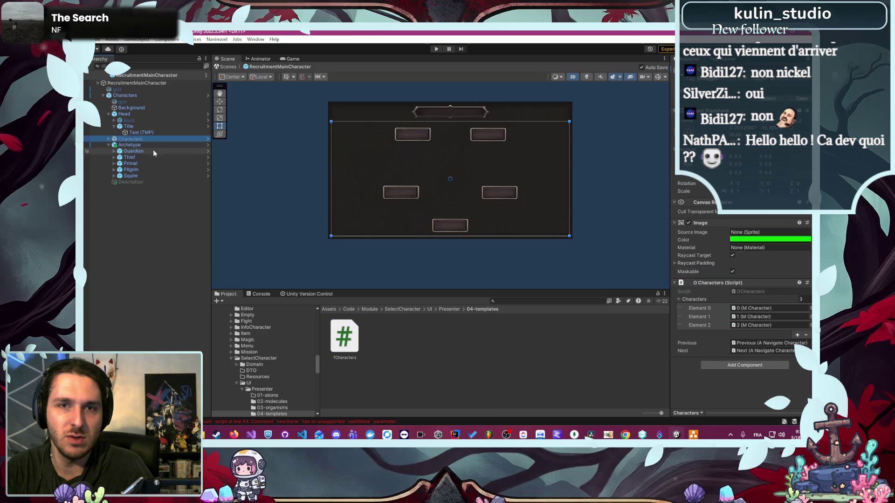
pyautogui.click(689, 67)
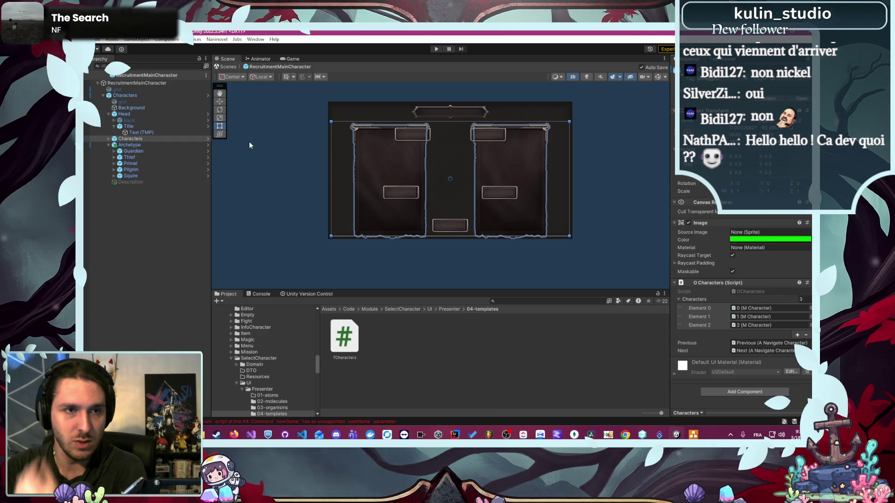
pyautogui.click(158, 145)
pyautogui.hotkey('alt', 'shift', 'a')
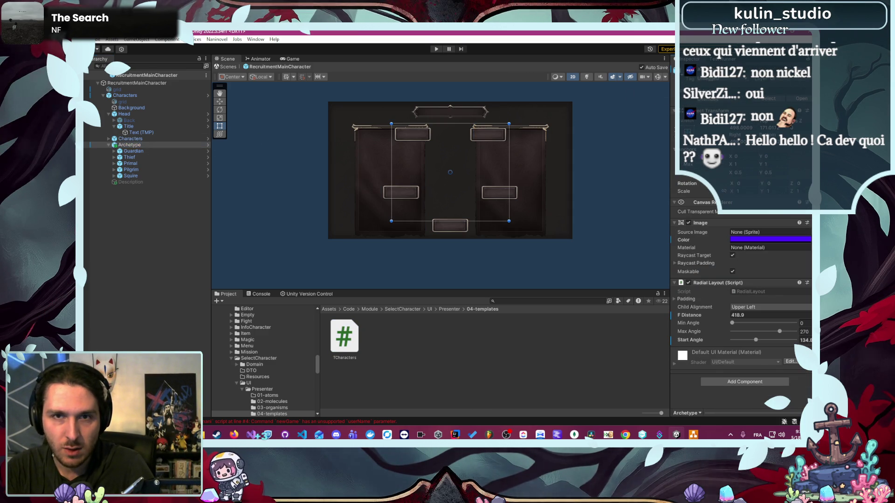
pyautogui.click(436, 49)
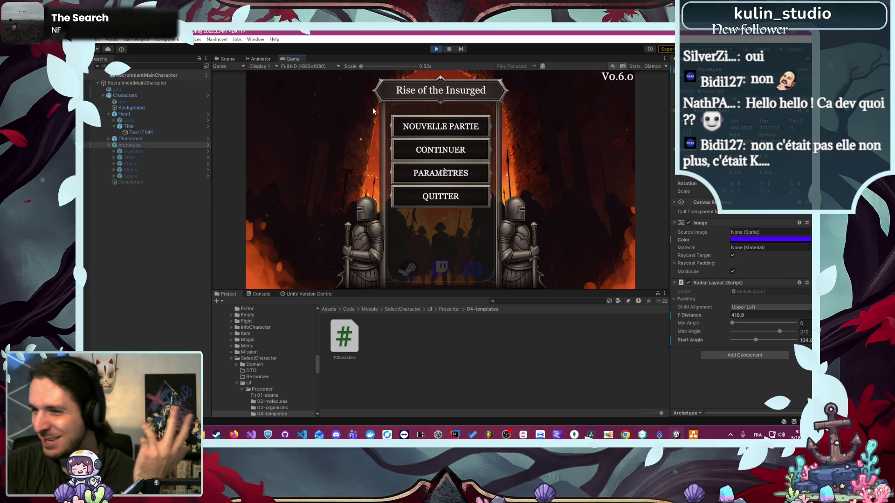
# Step: Continue the saved game to the camp and glance at Aerion's character panel
pyautogui.click(412, 153)
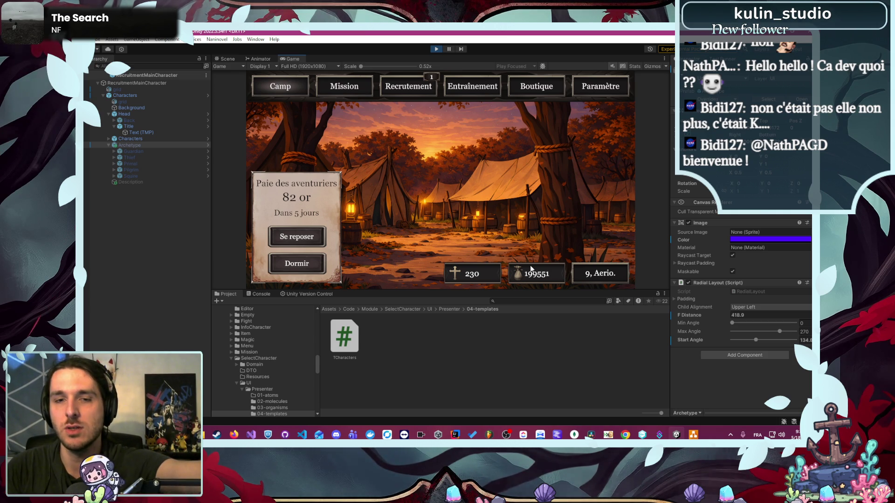
pyautogui.click(592, 274)
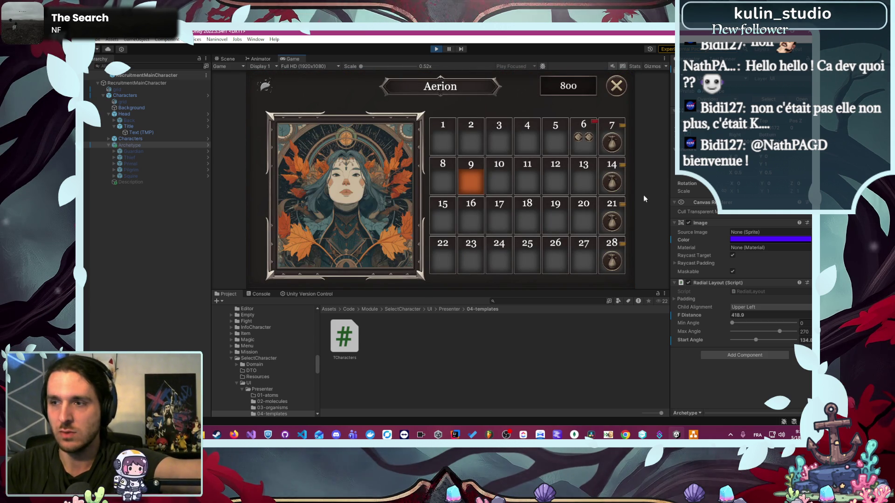
pyautogui.press('Escape')
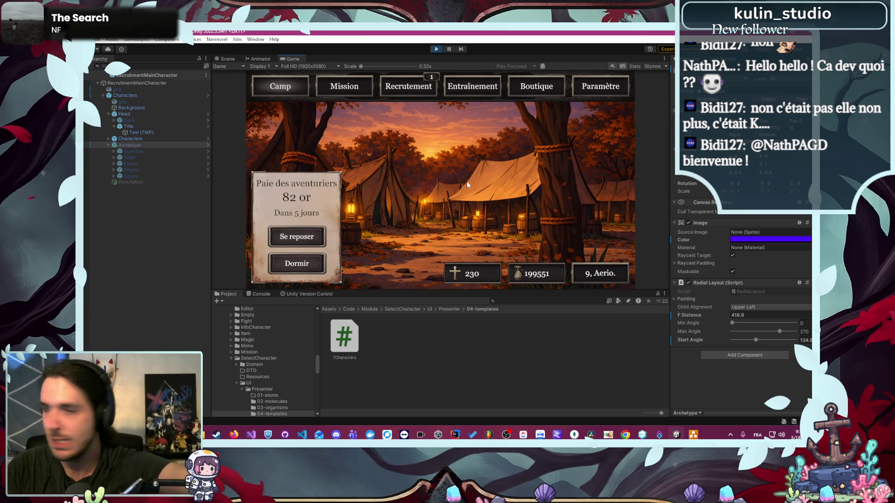
# Step: Review Ambre's stats in Entraînement, cancel the stat changes, and switch to the Mission tab
pyautogui.click(471, 114)
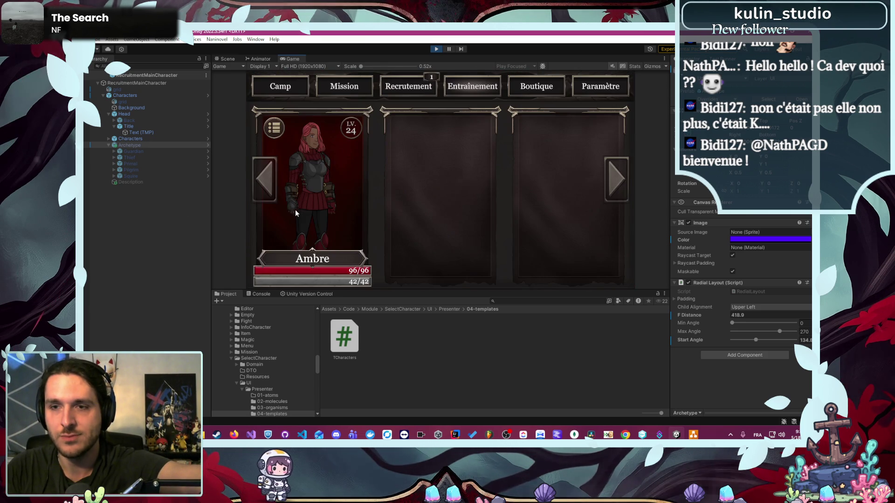
pyautogui.click(298, 184)
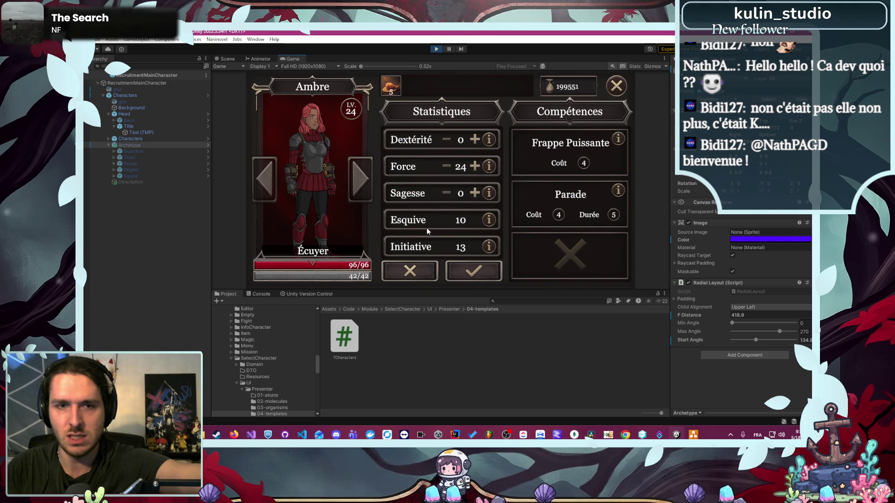
pyautogui.click(425, 270)
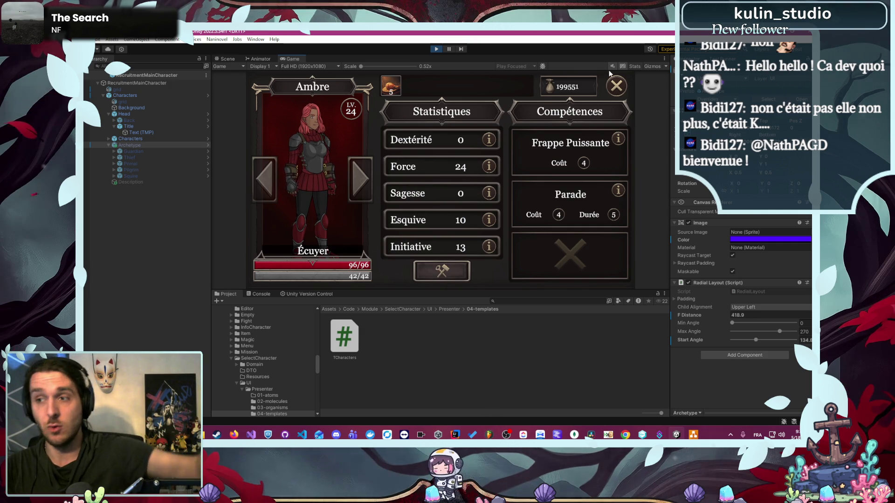
pyautogui.click(616, 86)
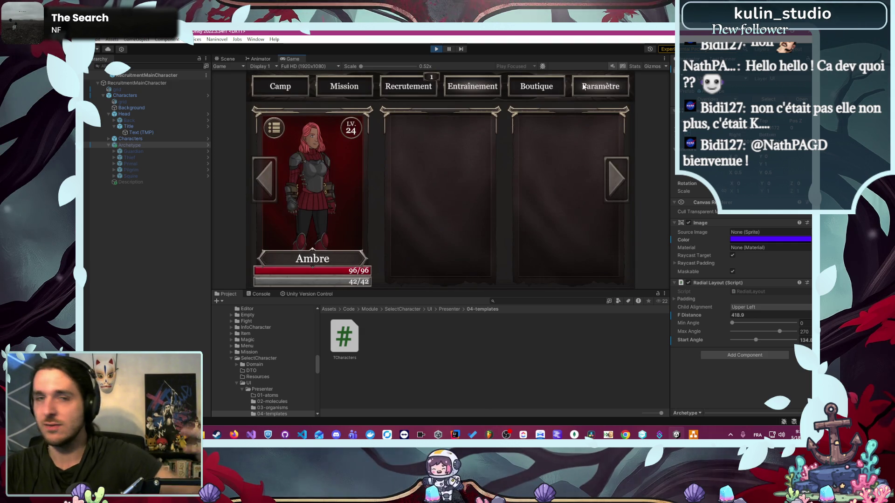
pyautogui.click(344, 89)
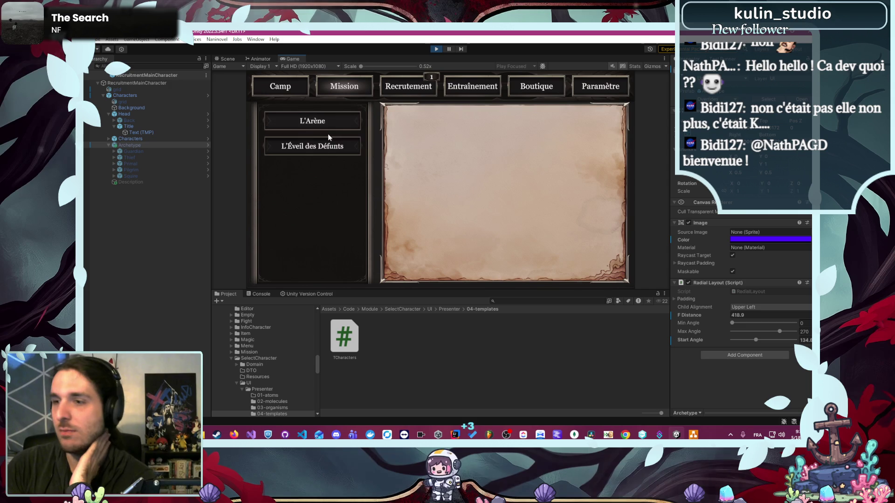
# Step: Start the L'Éveil des Défunts mission with Ambre and advance through the cave intro dialogue
pyautogui.click(289, 142)
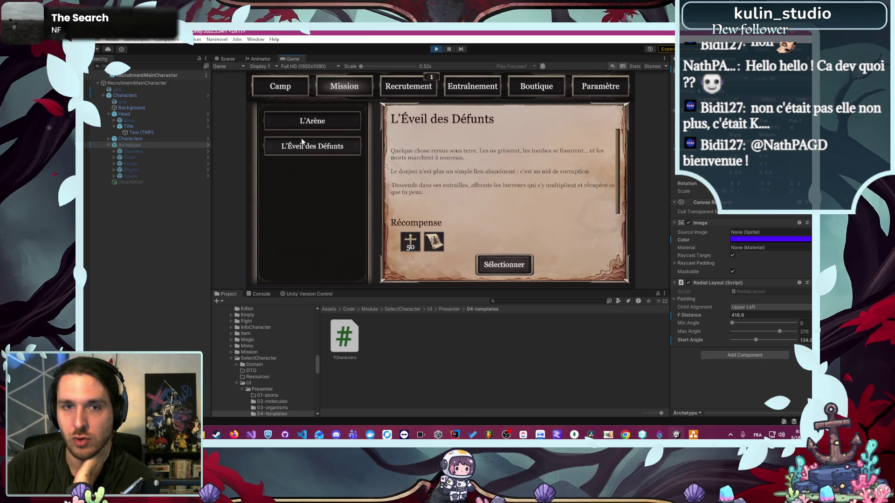
pyautogui.click(508, 257)
pyautogui.click(358, 213)
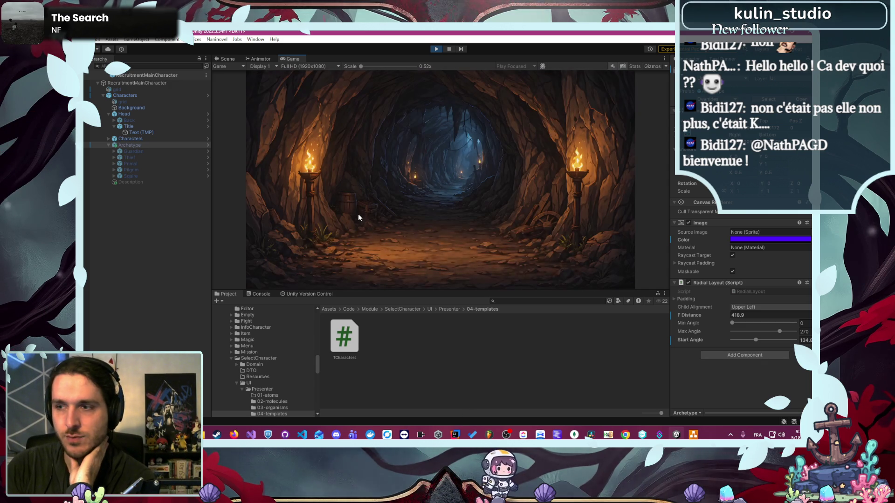
pyautogui.click(456, 235)
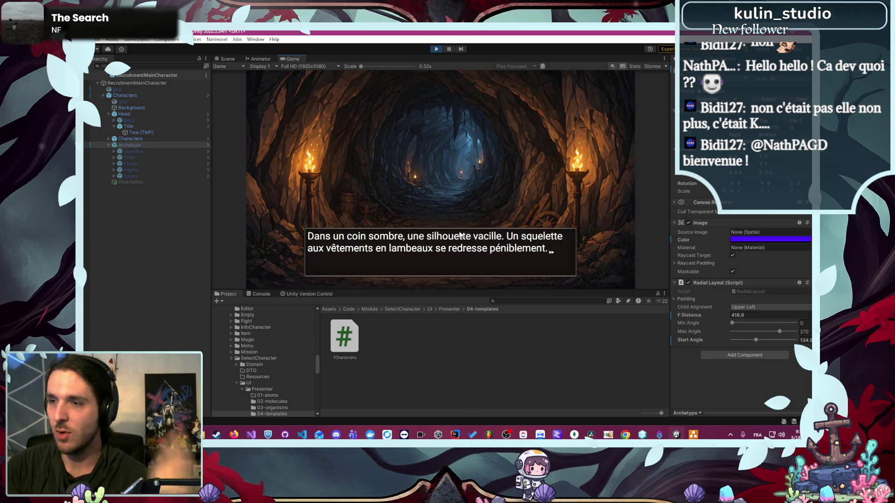
pyautogui.click(457, 228)
pyautogui.click(456, 223)
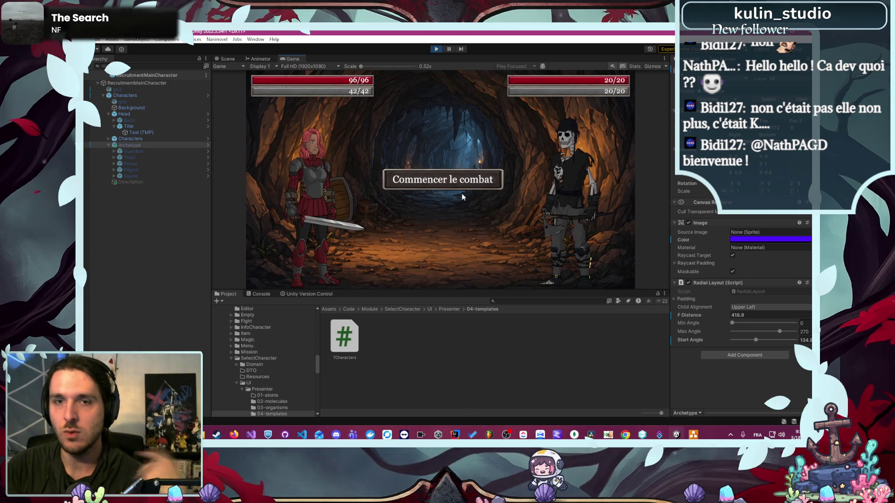
# Step: Defeat the Skeleton with an attack and skills including Frappe Puissante, then end the fights
pyautogui.click(460, 182)
pyautogui.click(358, 203)
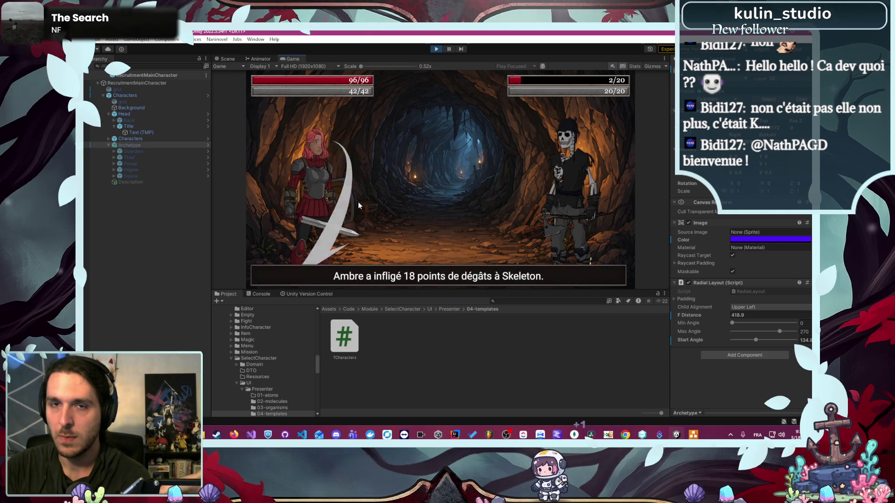
pyautogui.click(349, 212)
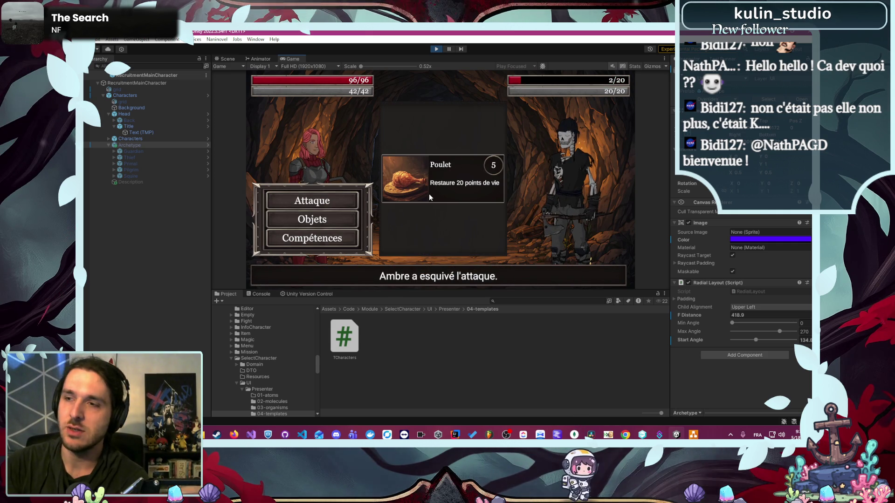
pyautogui.click(317, 239)
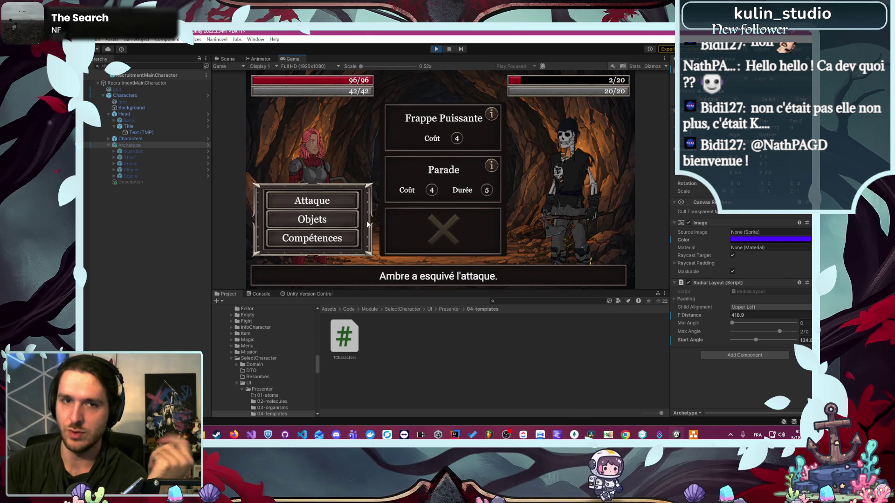
pyautogui.click(426, 145)
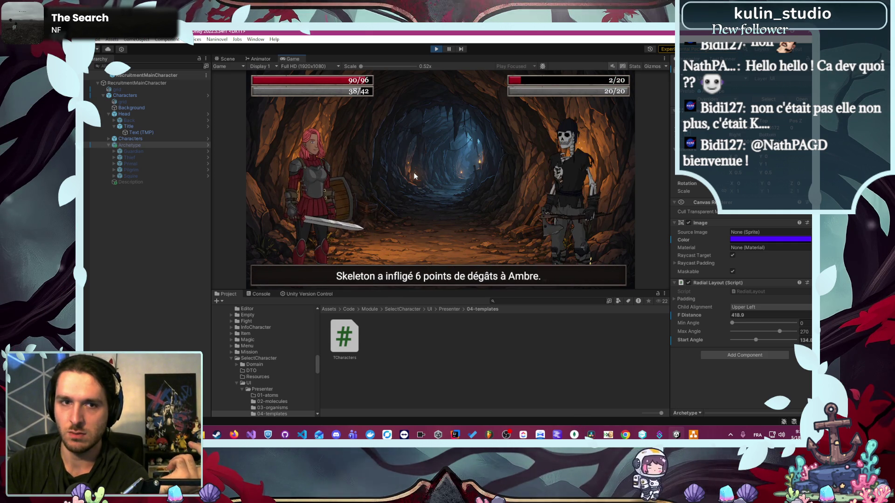
pyautogui.click(313, 236)
pyautogui.click(422, 141)
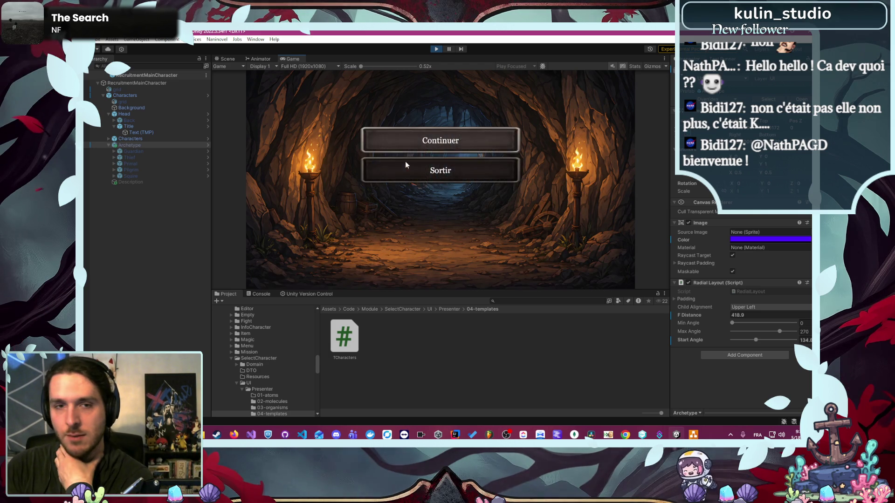
pyautogui.click(421, 173)
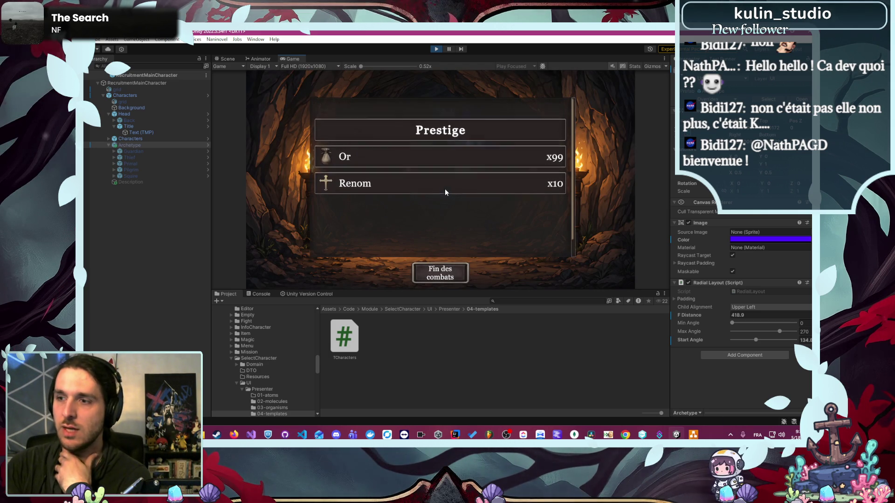
pyautogui.click(454, 264)
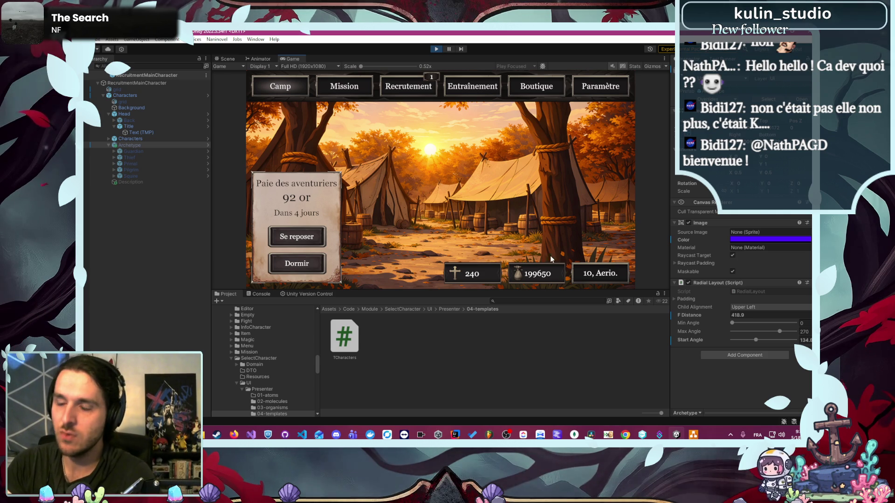
pyautogui.click(598, 272)
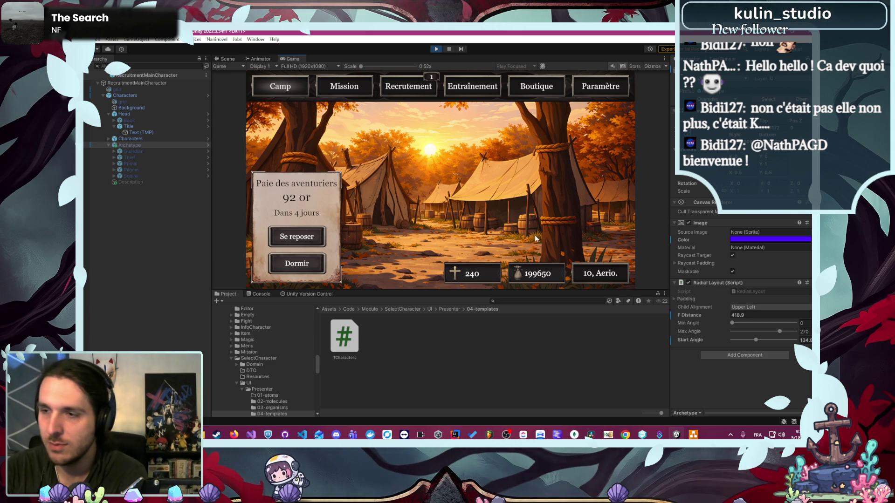
pyautogui.click(460, 89)
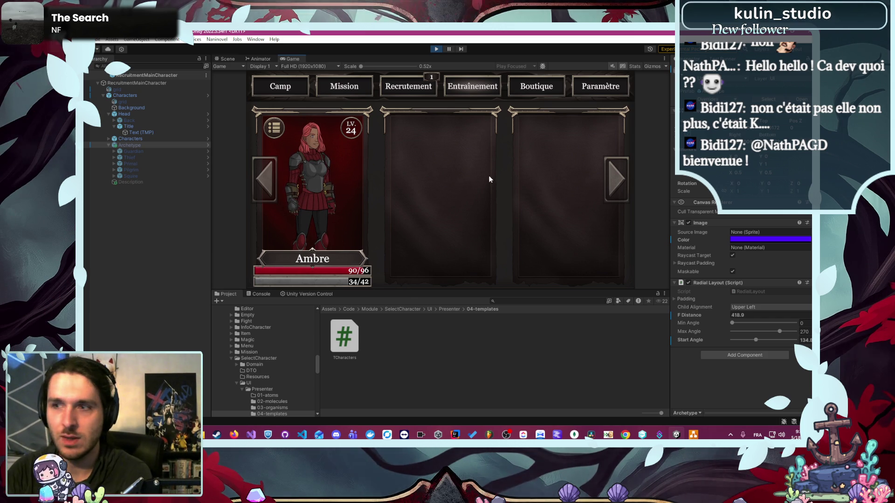
pyautogui.click(436, 50)
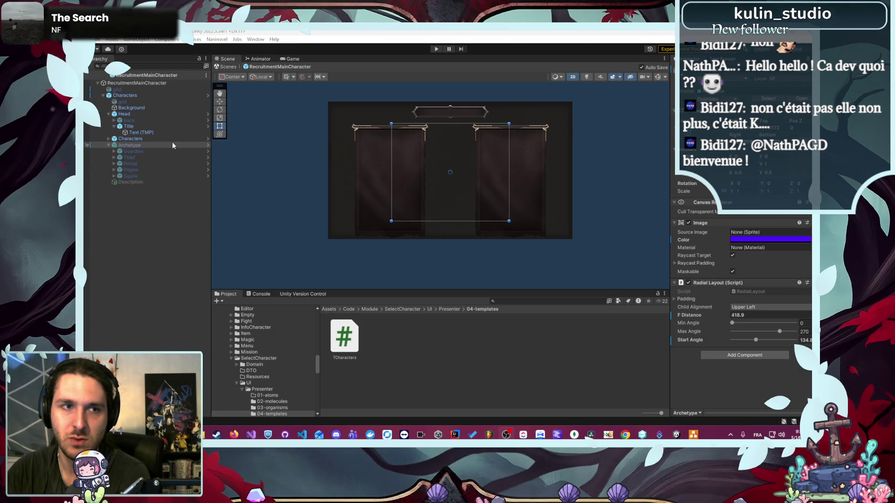
# Step: Hide the Characters panels, show Archetype's five radial buttons, and start Play mode
pyautogui.click(144, 140)
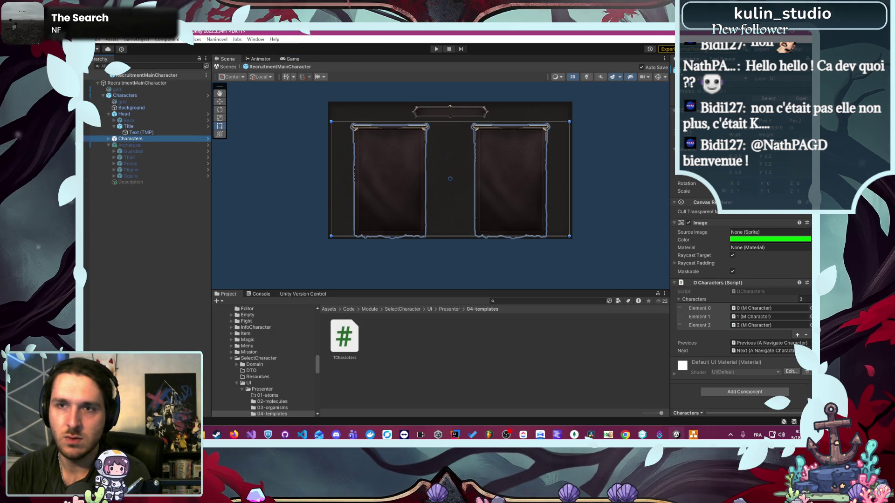
pyautogui.hotkey('alt', 'shift', 'a')
pyautogui.click(140, 145)
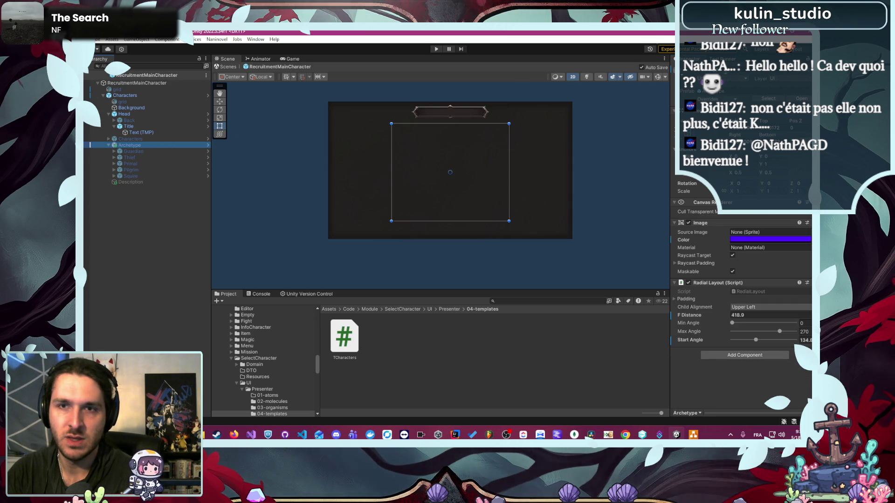
pyautogui.hotkey('alt', 'shift', 'a')
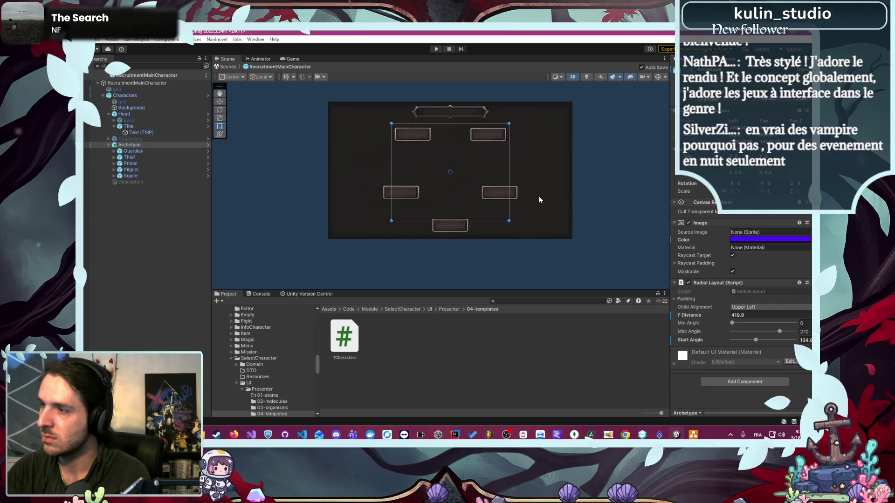
pyautogui.click(608, 196)
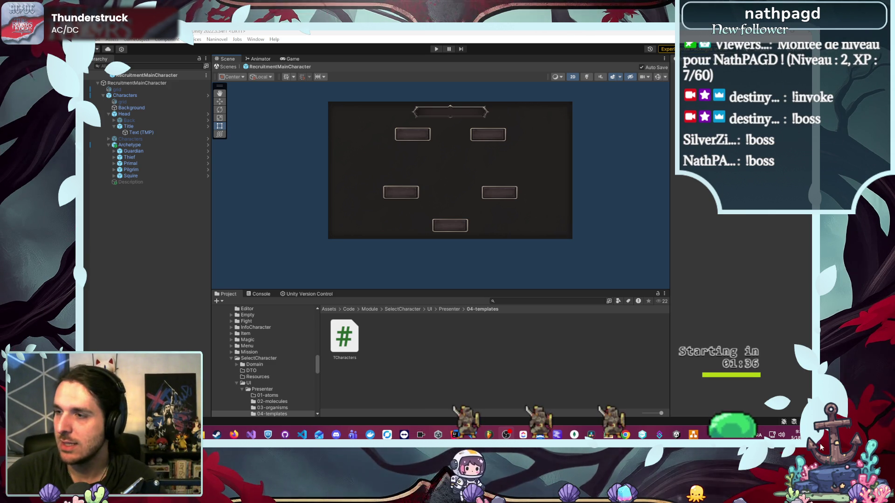
pyautogui.click(588, 325)
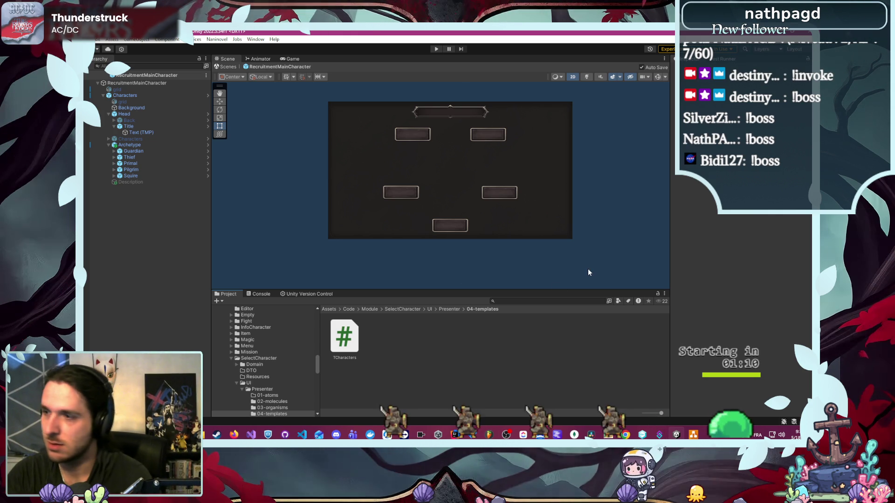
pyautogui.click(435, 49)
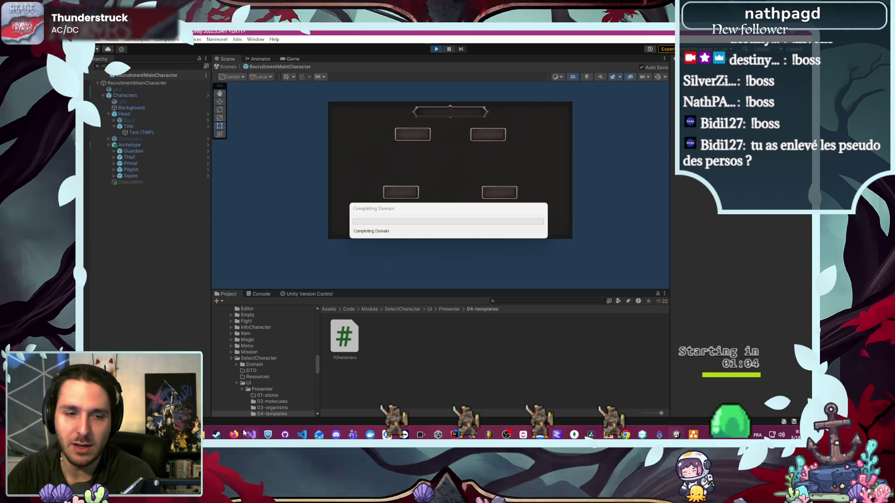
# Step: Start a NOUVELLE PARTIE and submit a player name to reach the archetype selection screen
pyautogui.moveTo(231, 435)
pyautogui.click(275, 404)
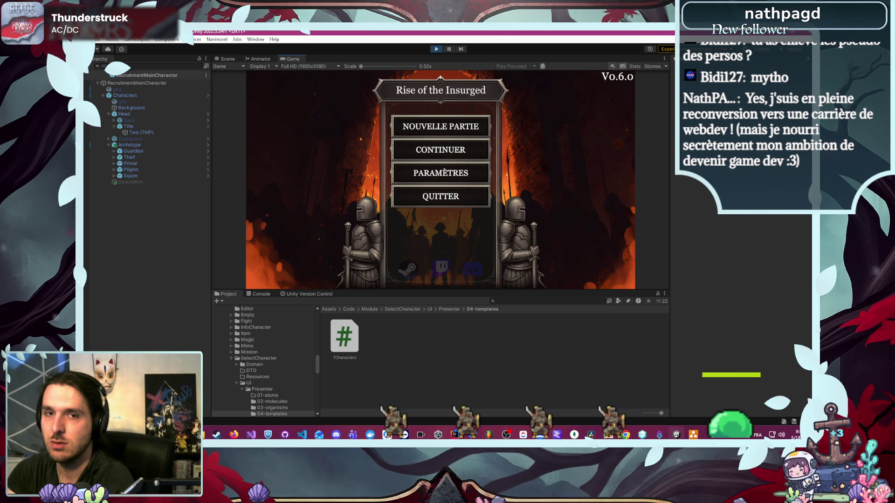
pyautogui.click(428, 126)
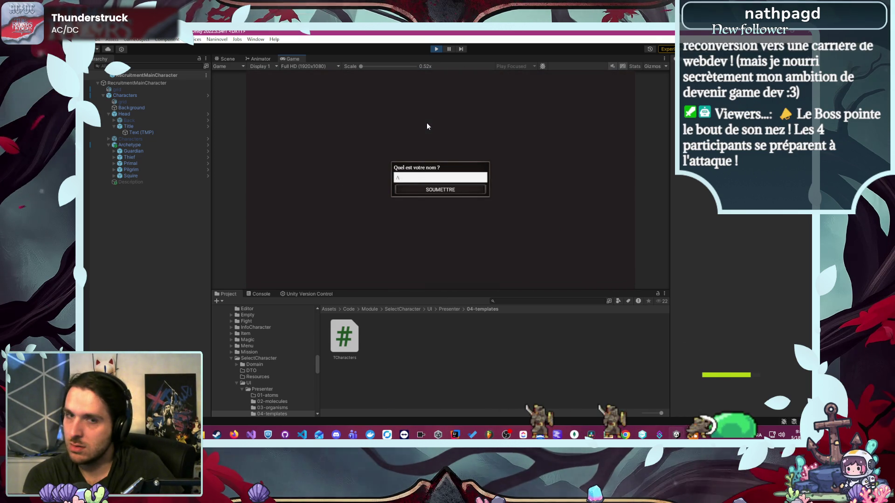
pyautogui.write('Alber')
pyautogui.press('Return')
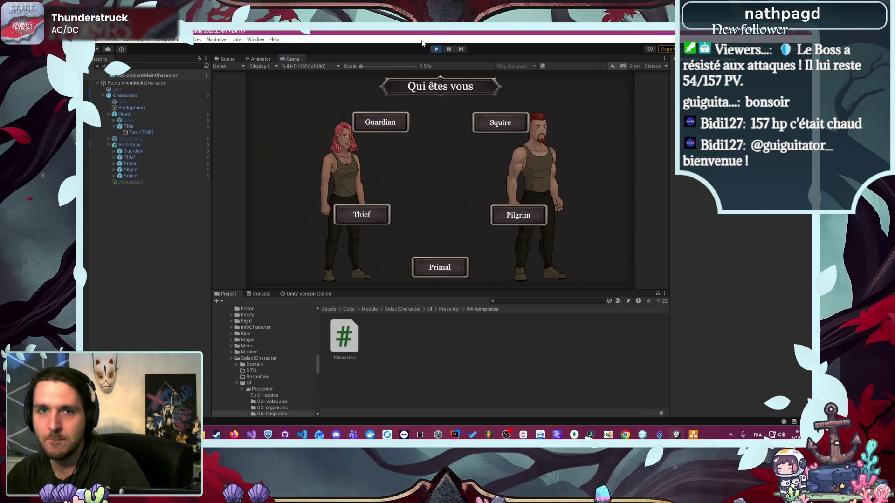
# Step: Stop the game, inspect the title text, Characters and Archetype objects, then rerun Play mode
pyautogui.click(436, 49)
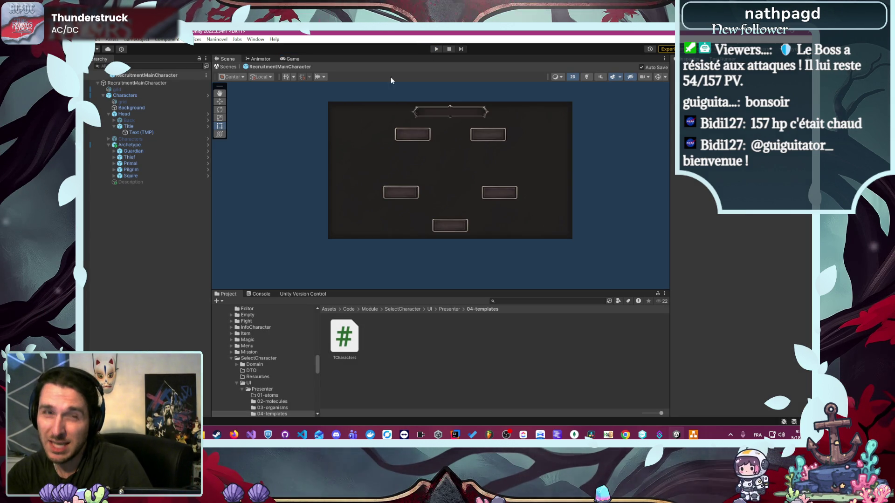
pyautogui.click(162, 133)
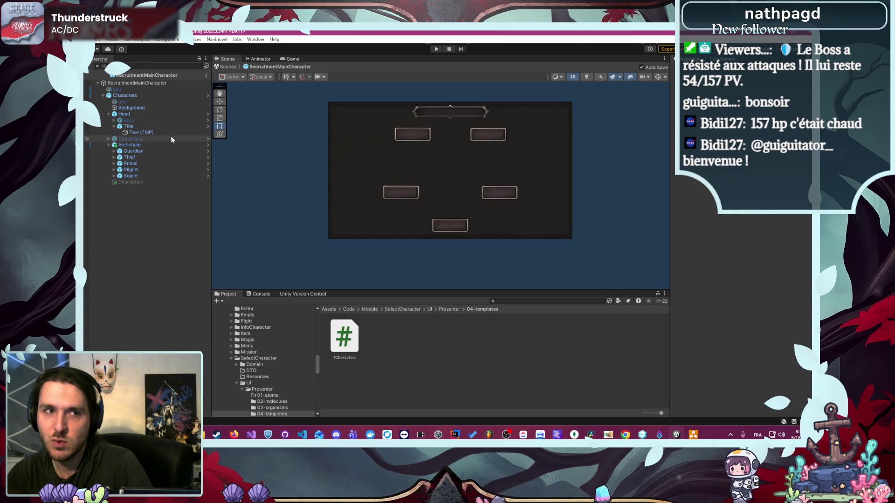
pyautogui.click(129, 139)
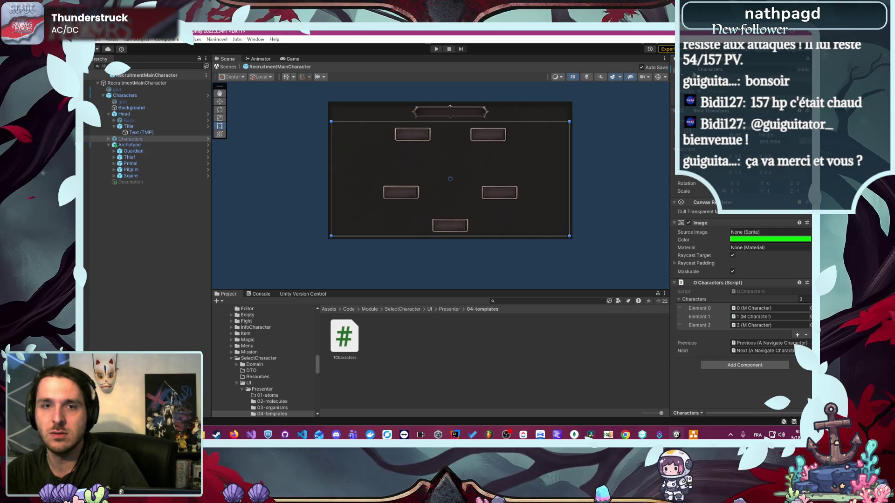
pyautogui.click(176, 144)
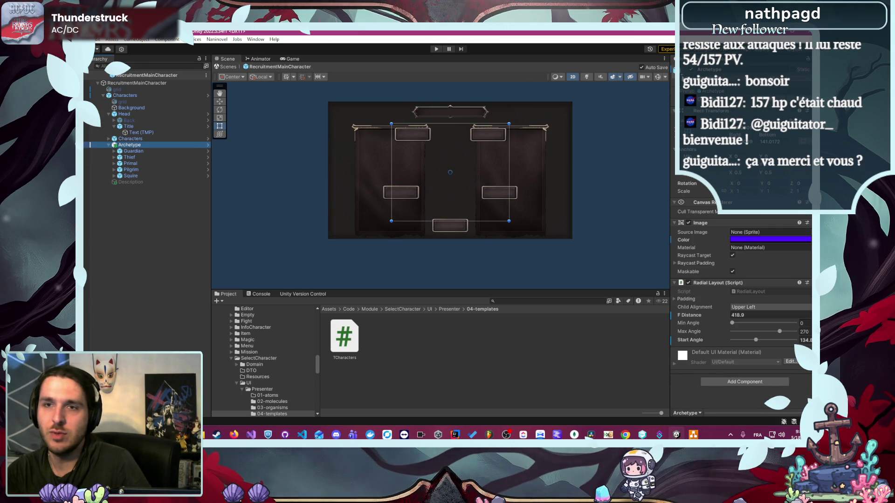
pyautogui.click(526, 161)
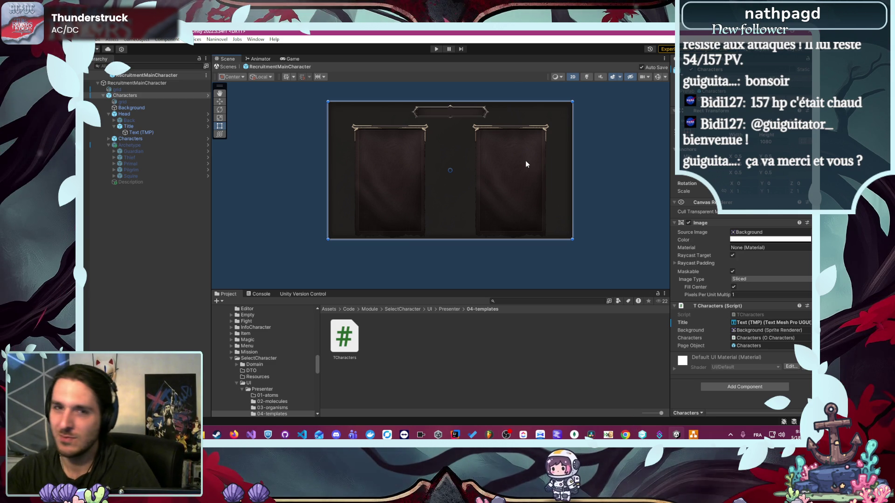
pyautogui.click(587, 140)
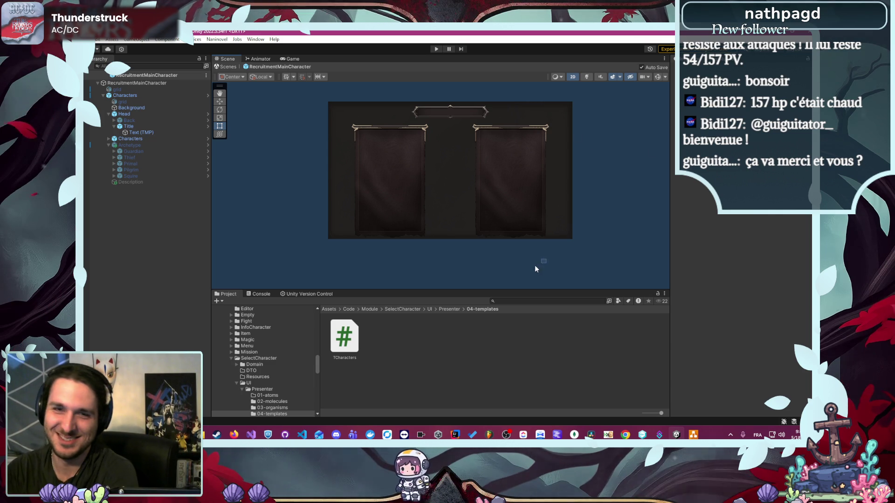
pyautogui.scroll(2, 501, 280)
pyautogui.scroll(-3, 476, 275)
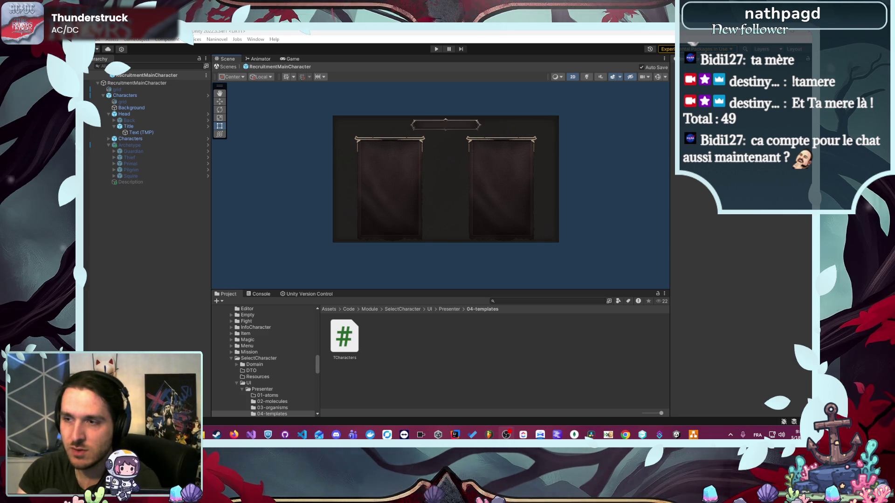
pyautogui.click(436, 48)
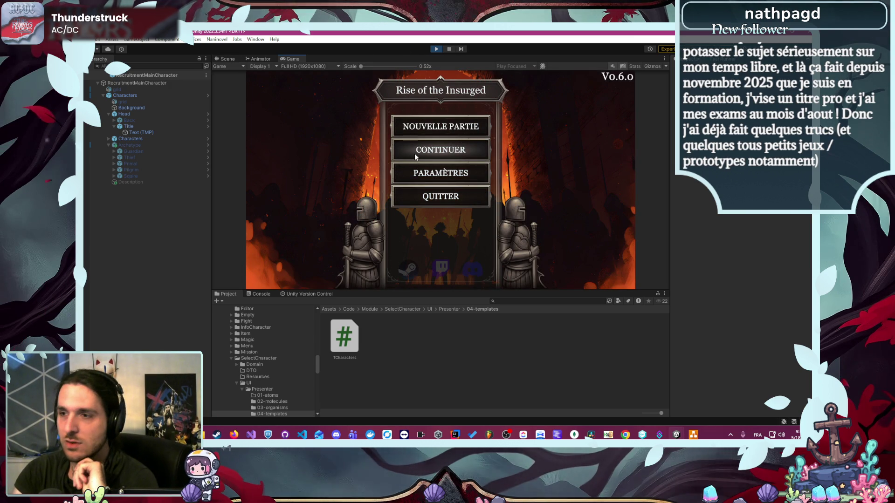
# Step: Resume the saved game and check Ambre's stats, including the Sagesse description
pyautogui.click(415, 153)
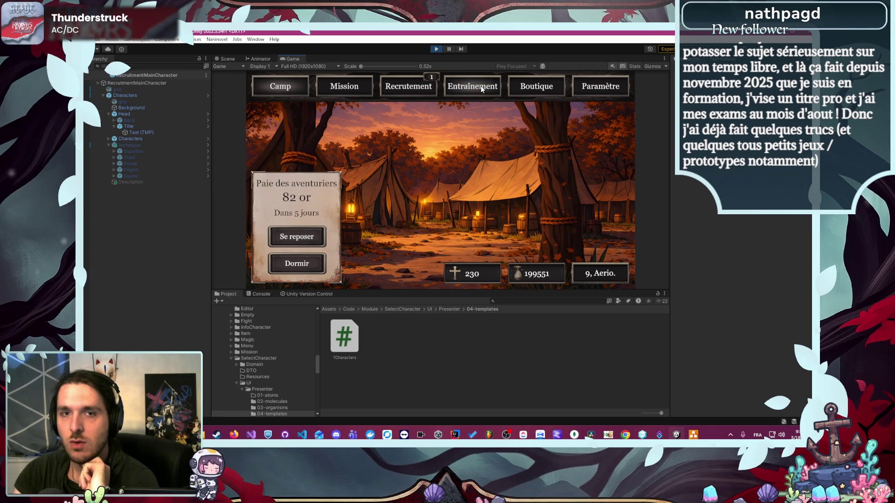
pyautogui.click(480, 86)
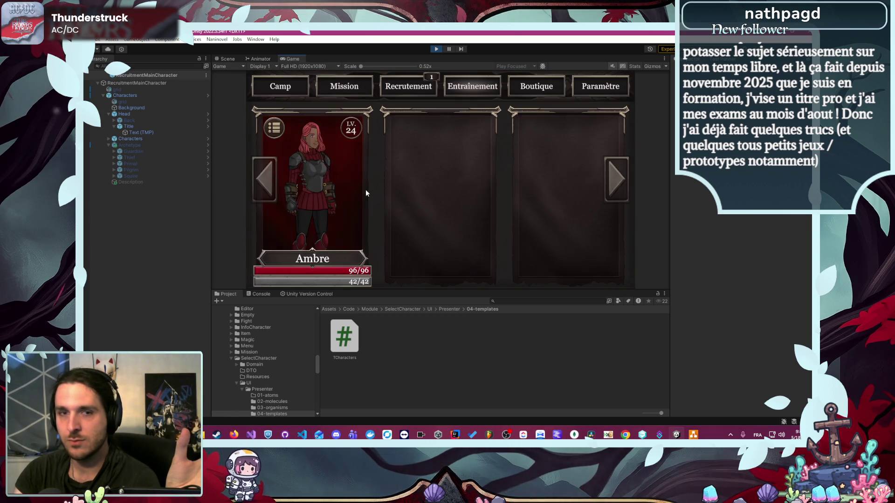
pyautogui.click(365, 189)
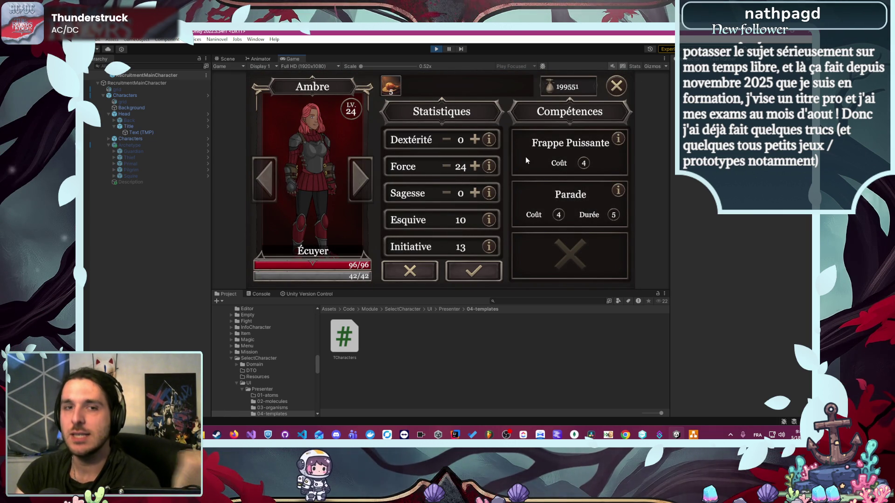
pyautogui.click(489, 193)
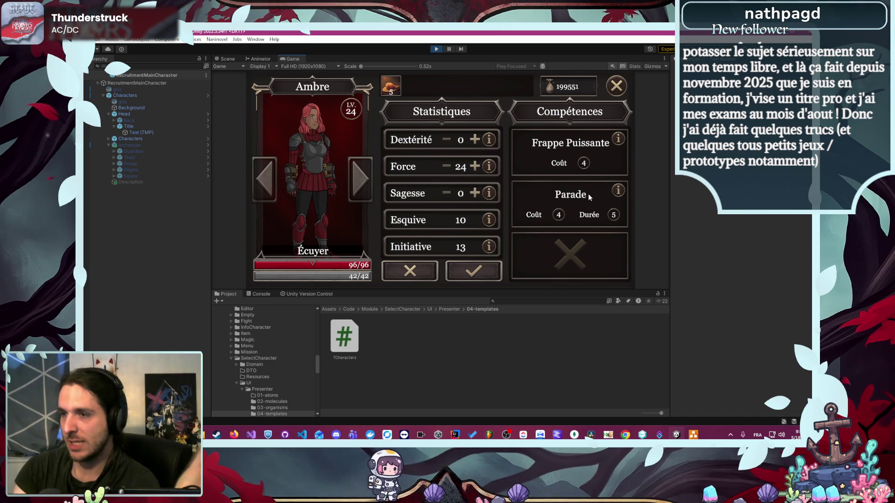
pyautogui.click(615, 86)
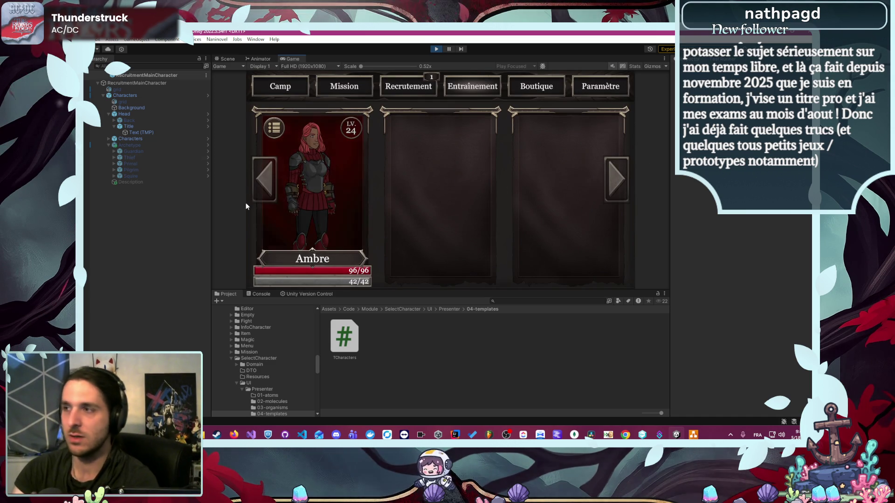
# Step: Pick the L'Éveil des Défunts mission from the camp and send Ambre on it
pyautogui.click(261, 92)
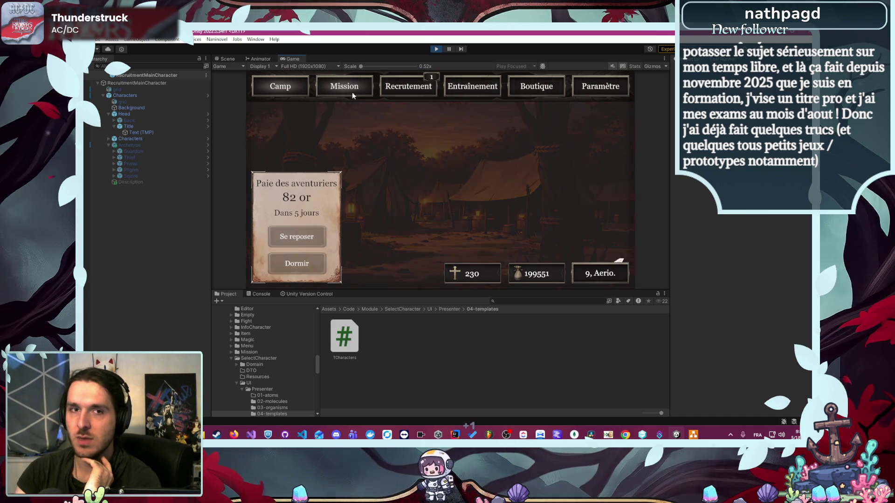
pyautogui.click(351, 92)
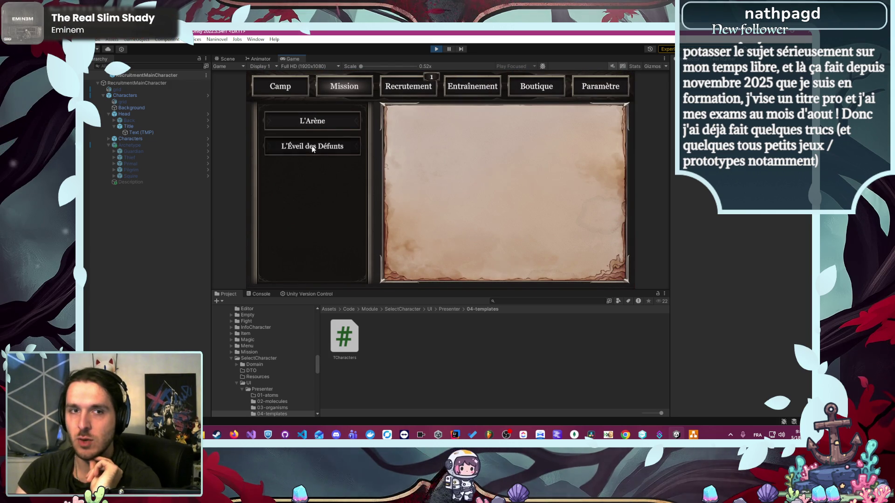
pyautogui.click(310, 146)
pyautogui.click(511, 263)
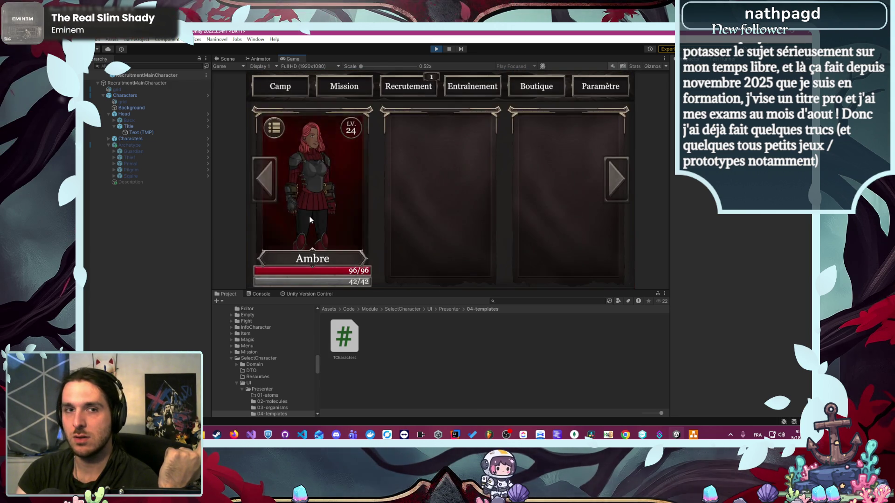
pyautogui.click(309, 216)
# Step: Get through the cave dialogue, start the skeleton fight, and attack with Ambre
pyautogui.click(460, 237)
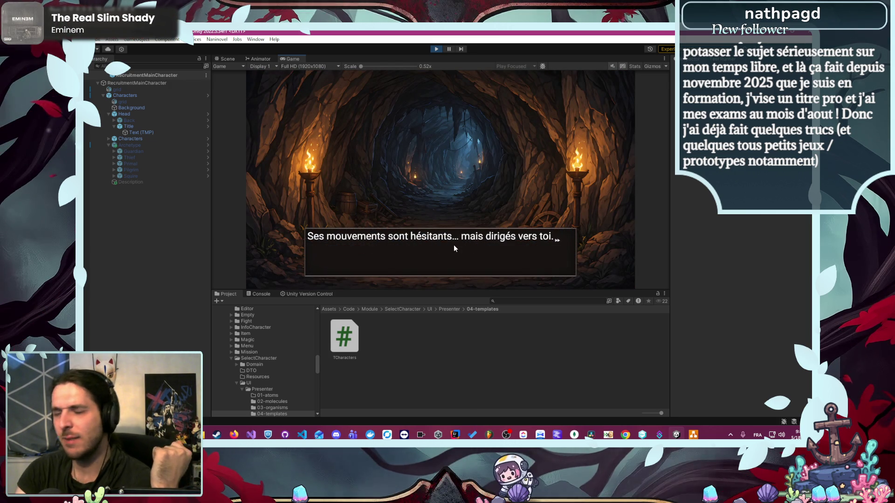
pyautogui.click(453, 252)
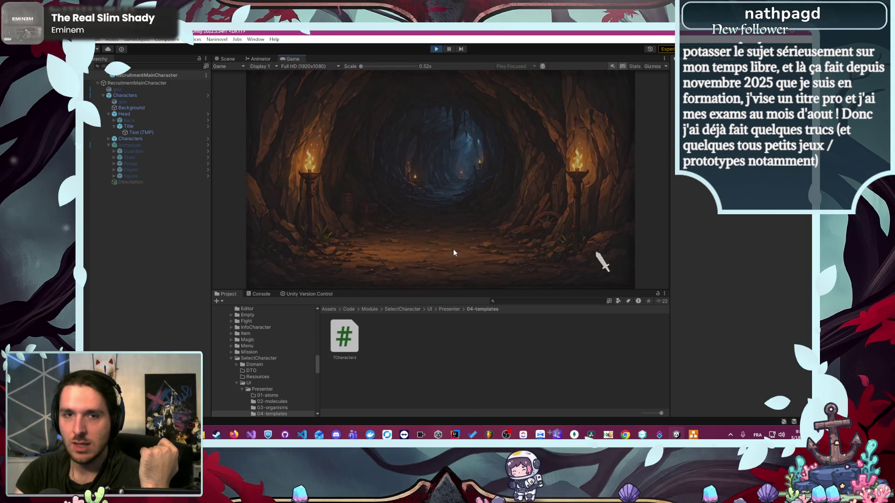
pyautogui.click(454, 186)
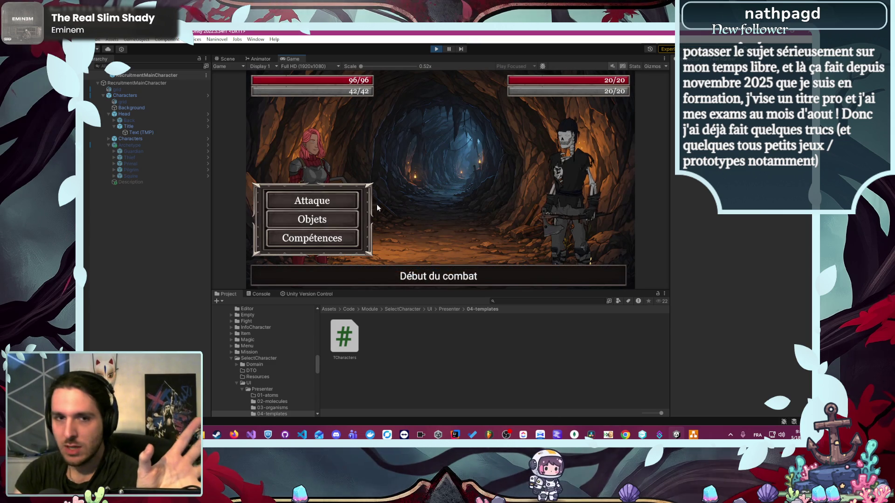
pyautogui.click(311, 238)
pyautogui.click(312, 219)
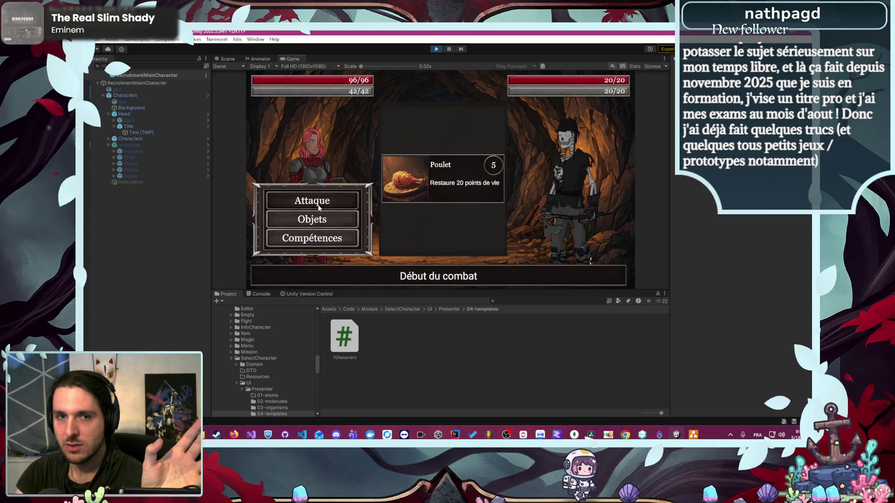
pyautogui.click(319, 206)
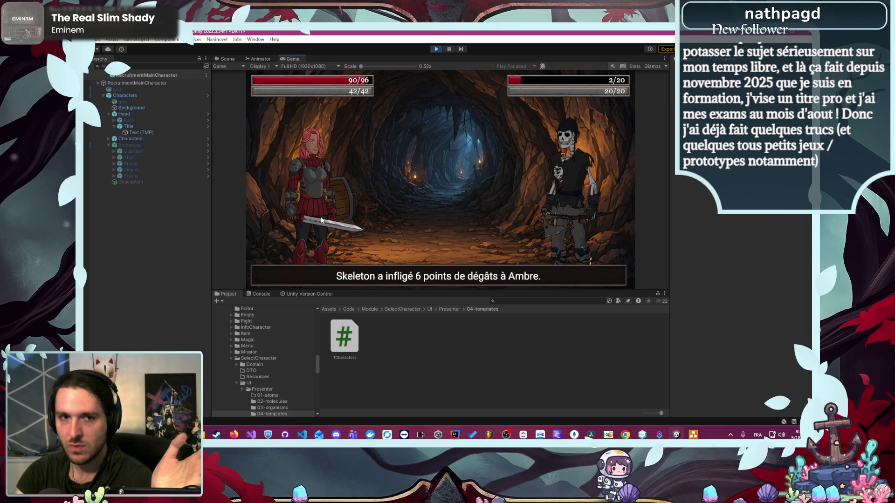
# Step: Kill the skeleton with two Frappe Puissante strikes, then leave the cave for camp
pyautogui.click(411, 196)
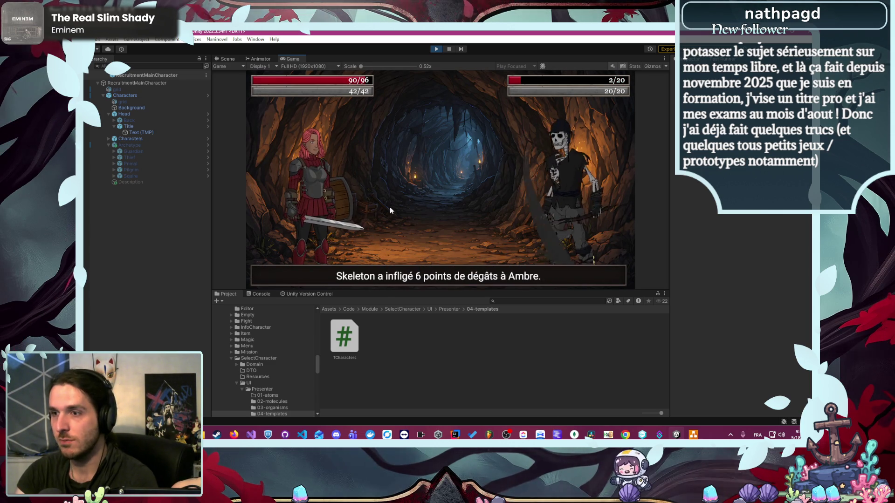
pyautogui.click(309, 238)
pyautogui.click(427, 133)
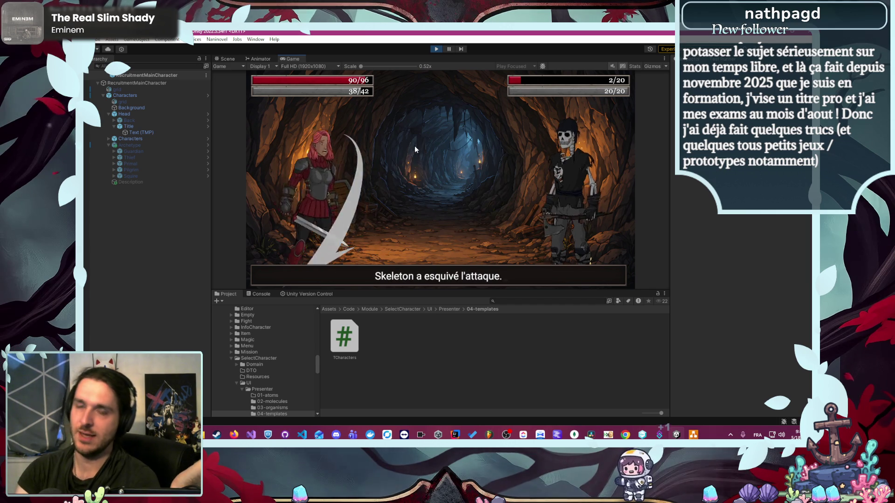
pyautogui.click(310, 238)
pyautogui.click(419, 132)
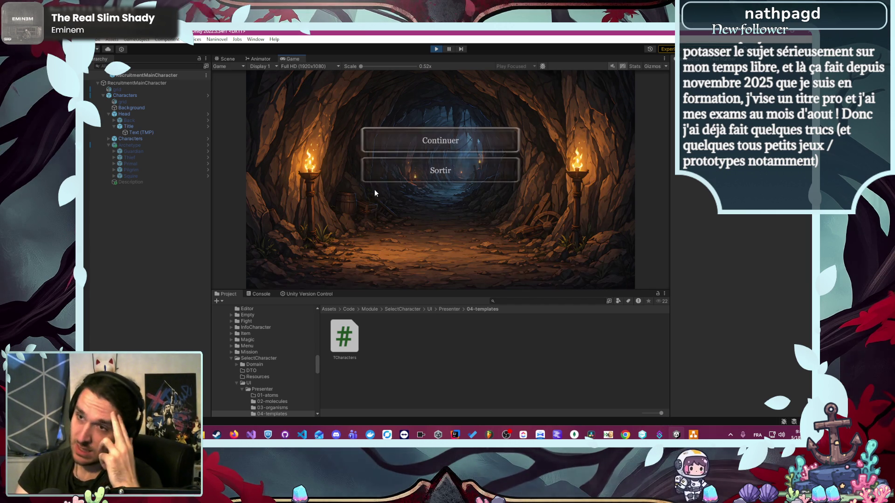
pyautogui.click(404, 170)
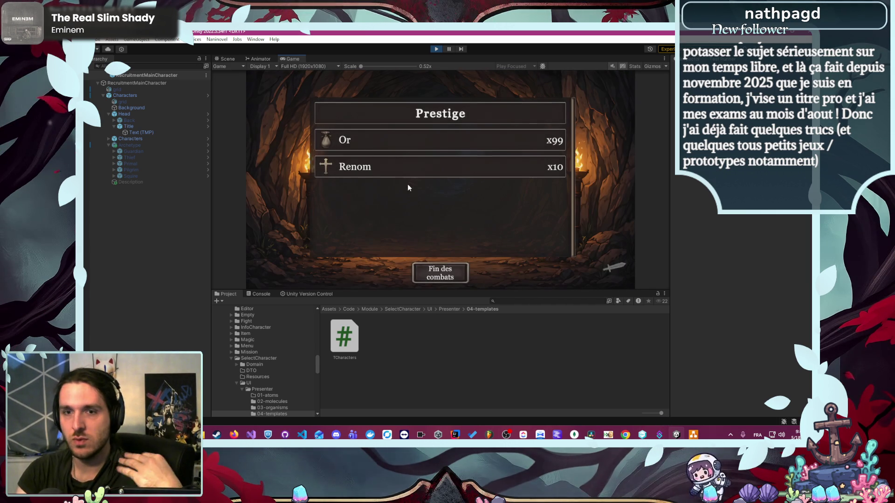
pyautogui.click(426, 269)
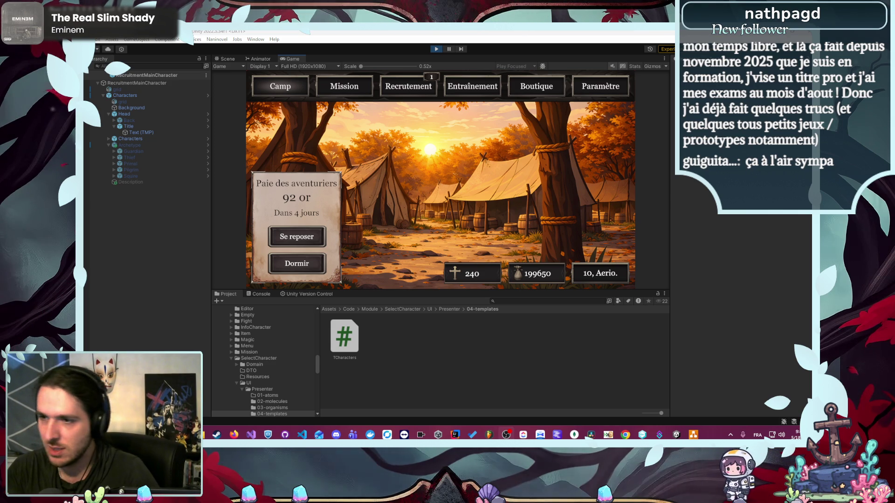
# Step: Stop play mode to return to the RecruitmentMainCharacter scene in the editor
pyautogui.moveTo(241, 439)
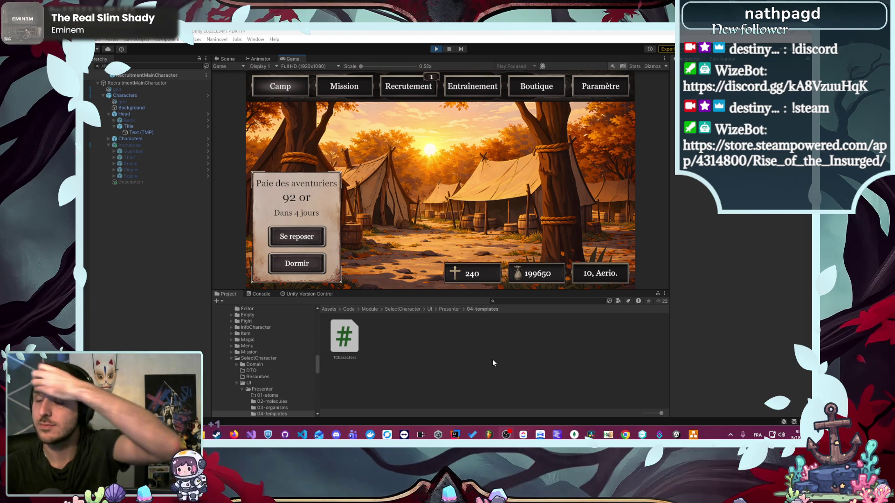
pyautogui.click(441, 50)
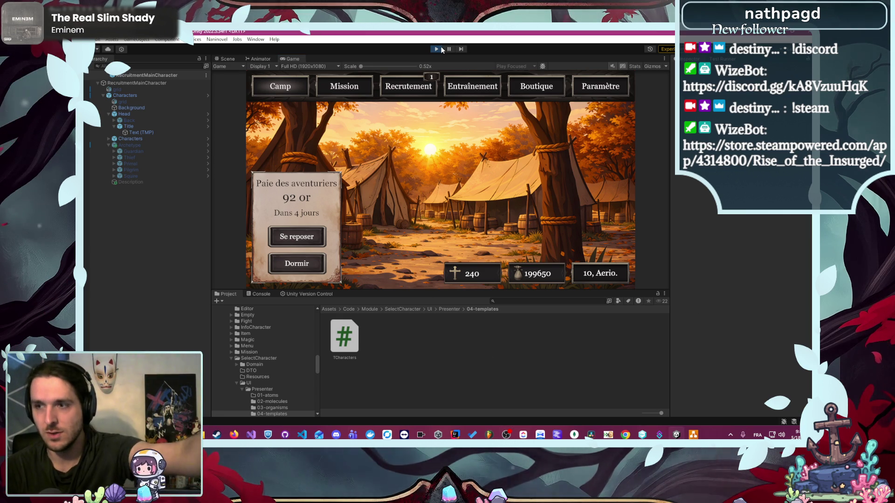
pyautogui.click(437, 50)
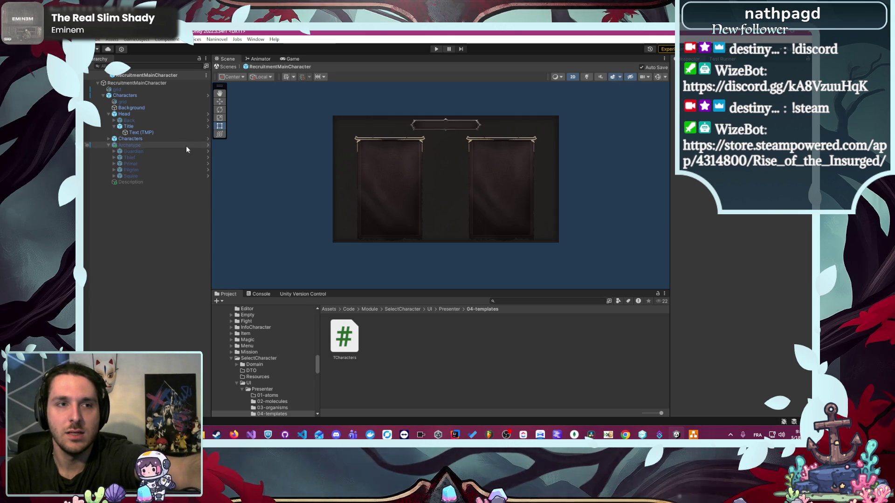
# Step: Hide the Characters group so only the five Archetype buttons remain, then switch to VS Code
pyautogui.click(186, 145)
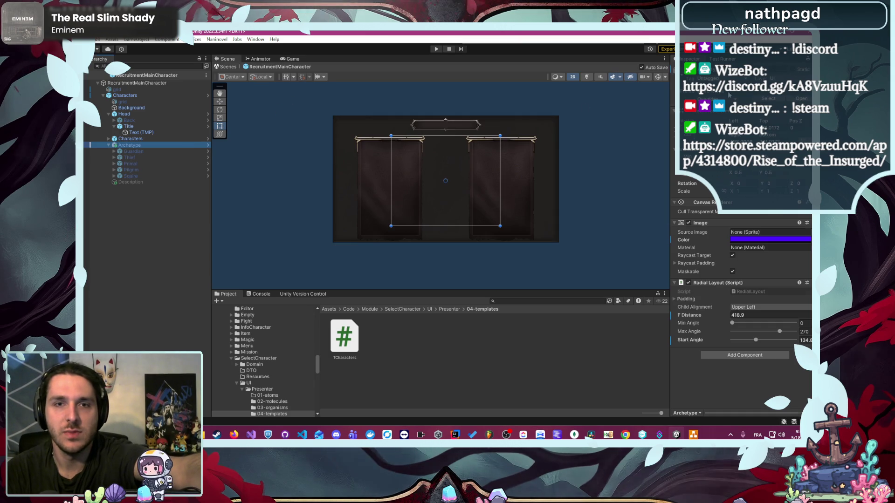
pyautogui.click(175, 138)
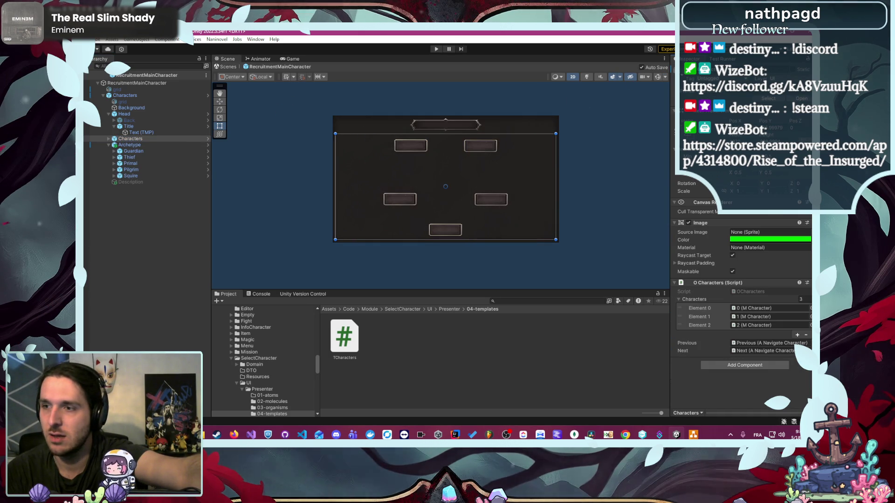
pyautogui.click(583, 172)
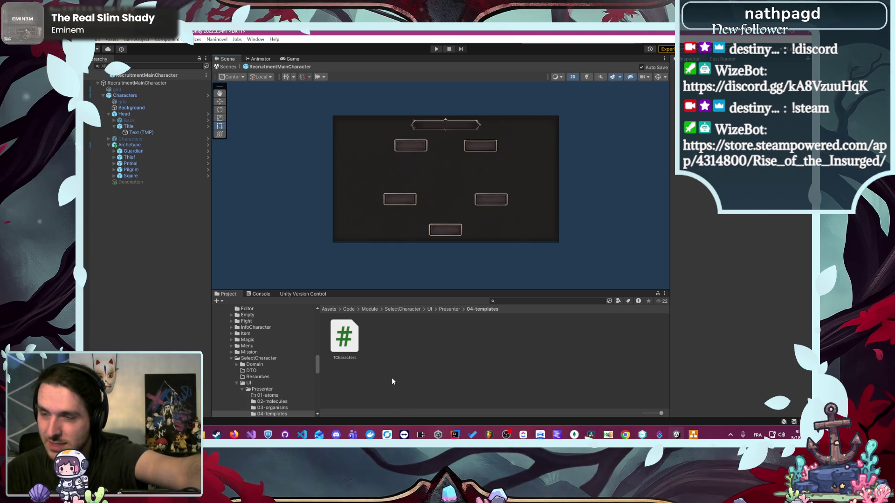
pyautogui.click(305, 434)
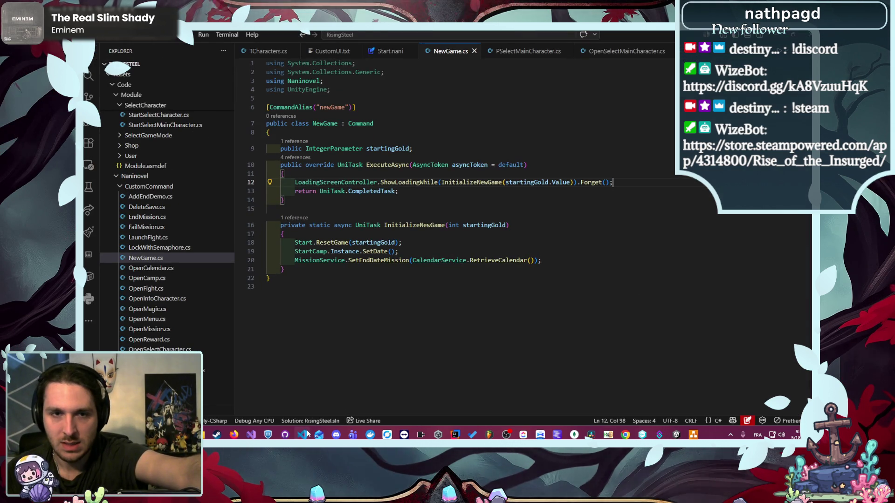
# Step: Review the Start.nani script in VS Code, then return to Unity
pyautogui.click(391, 51)
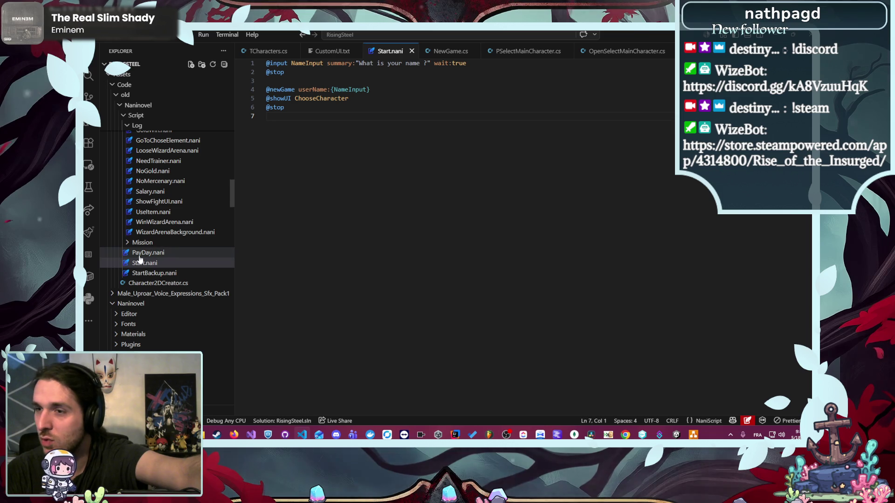
pyautogui.scroll(5, 157, 253)
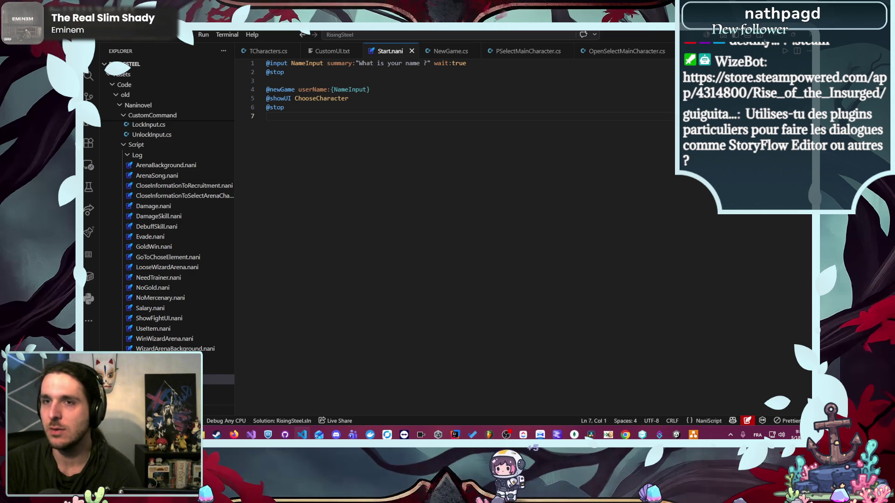
pyautogui.hotkey('alt', 'Tab')
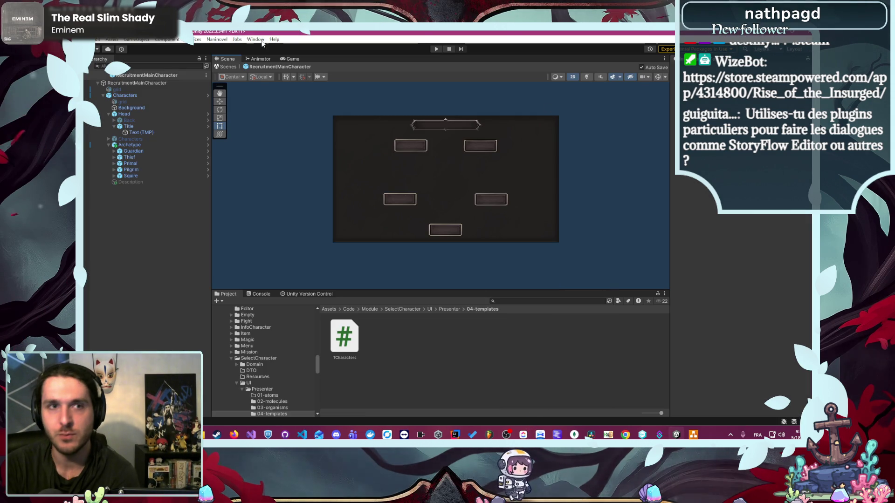
# Step: Switch from the Unity editor over to a new Firefox tab
pyautogui.click(212, 39)
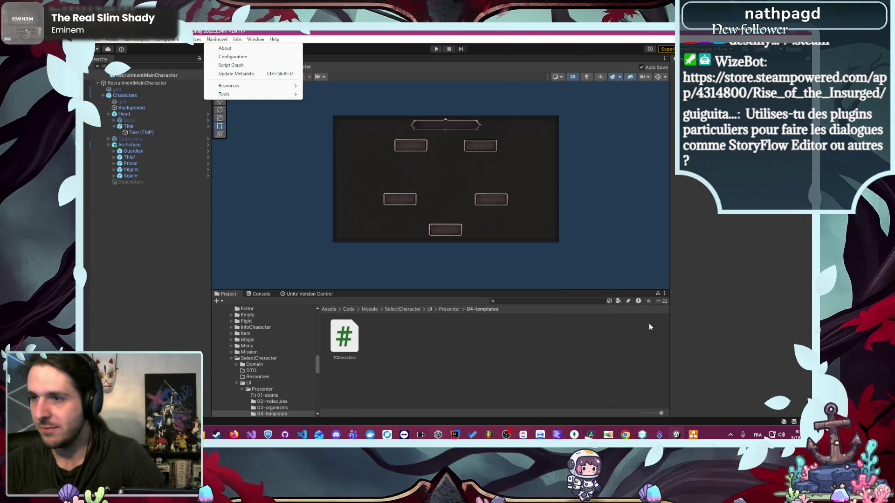
pyautogui.moveTo(234, 436)
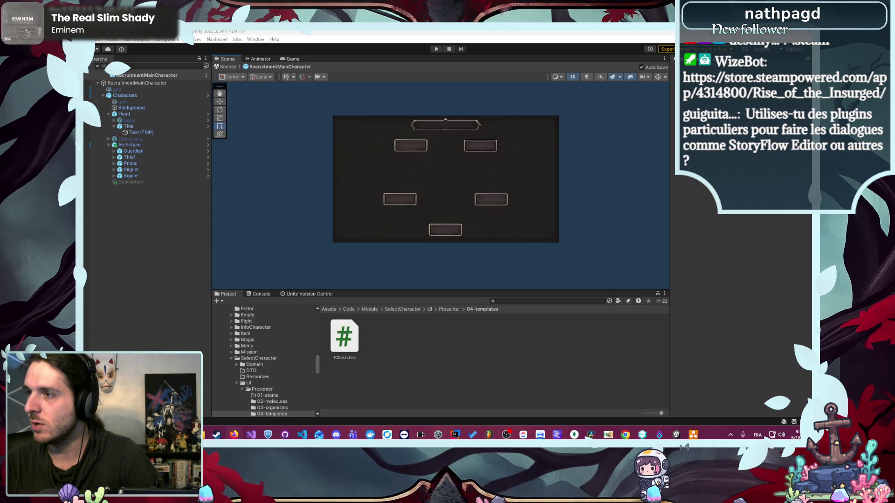
pyautogui.hotkey('alt', 'Tab')
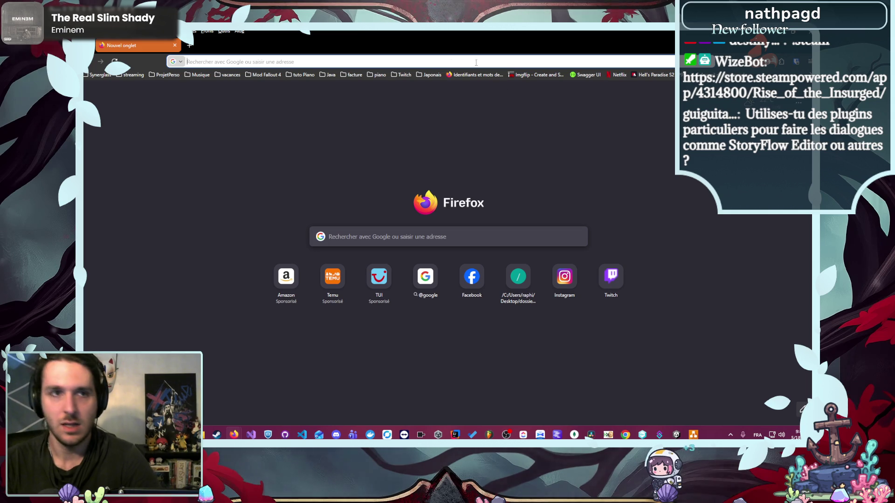
# Step: Load the Naninovel website by typing naninovel in the address bar
pyautogui.write('naninovel.com/')
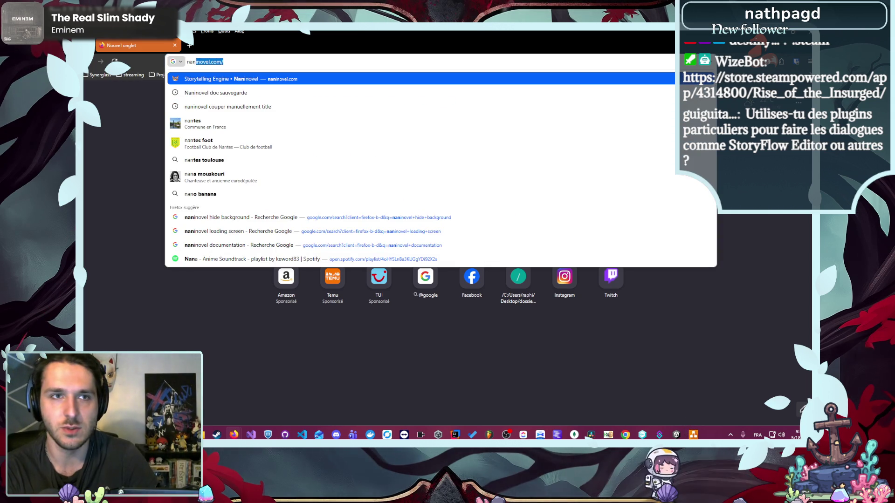
pyautogui.press('Return')
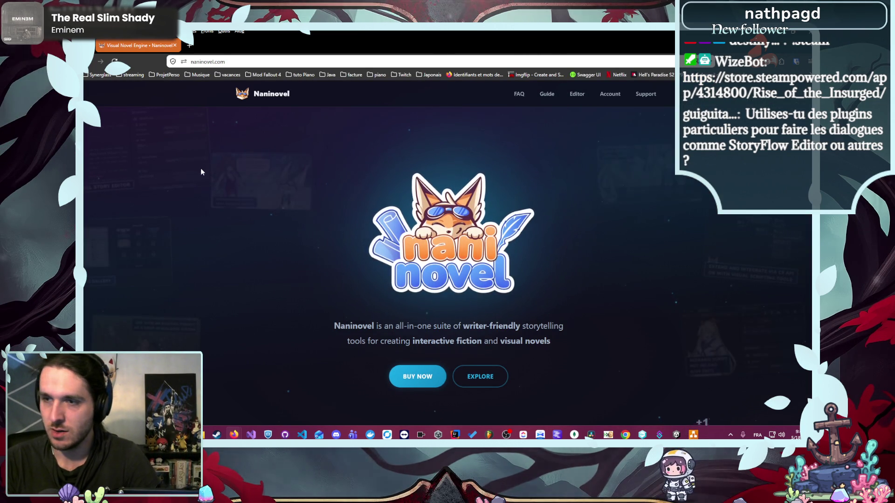
pyautogui.scroll(-2, 199, 172)
pyautogui.scroll(2, 199, 174)
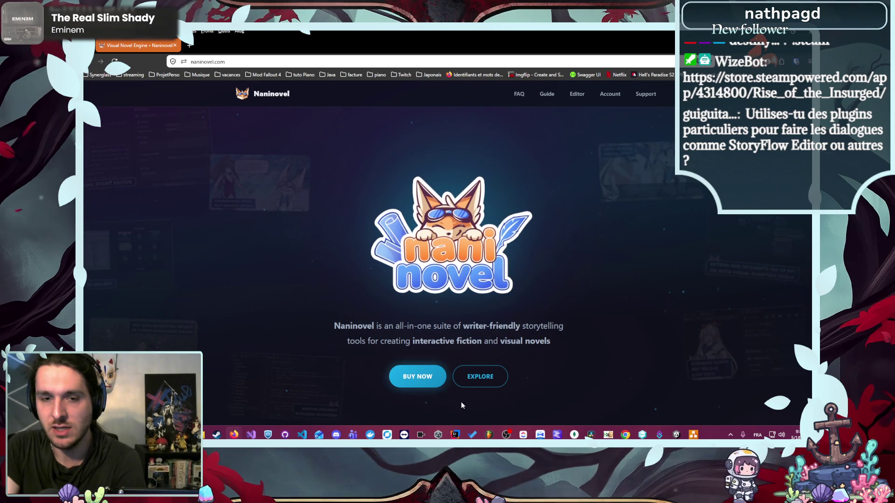
# Step: Scroll through Naninovel's features down to the grid of community-made games
pyautogui.click(480, 376)
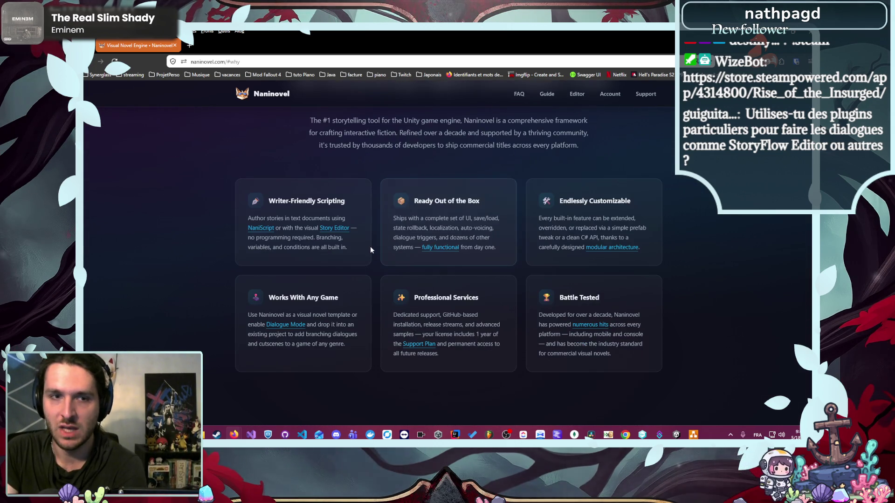
pyautogui.scroll(-3, 370, 247)
pyautogui.scroll(-4, 370, 250)
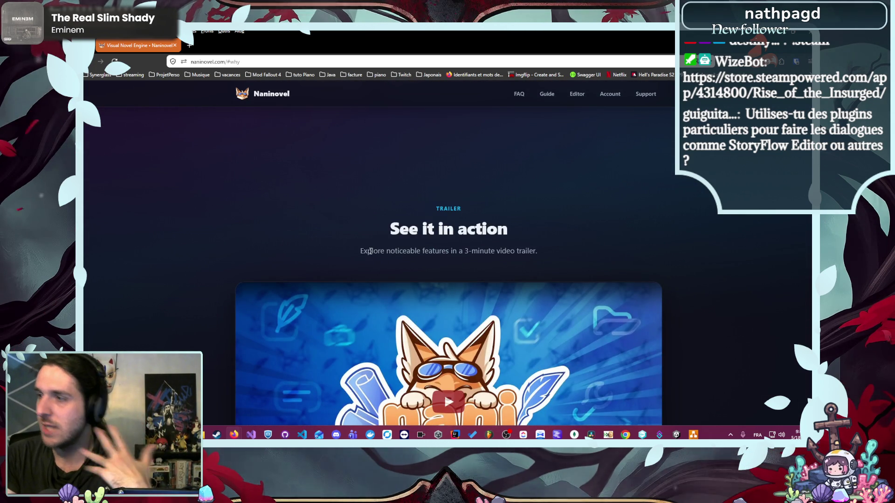
pyautogui.scroll(-3, 368, 253)
pyautogui.scroll(-3, 366, 255)
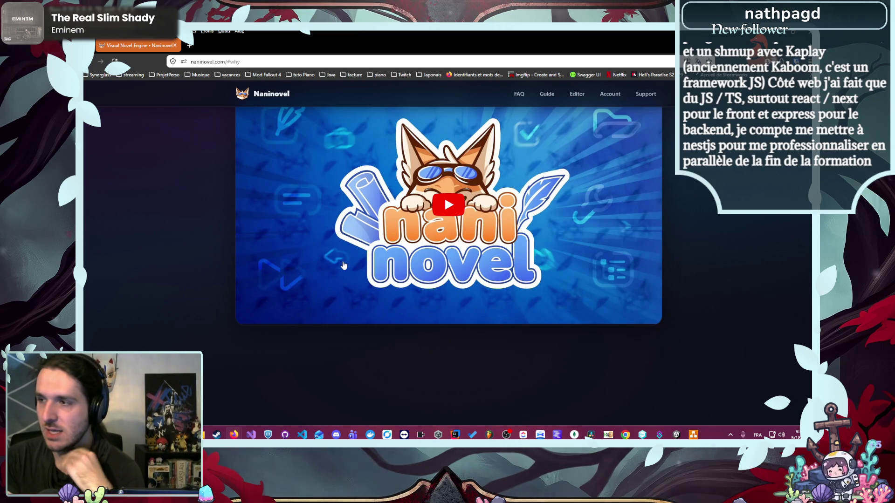
pyautogui.scroll(-1, 317, 267)
pyautogui.scroll(-5, 317, 267)
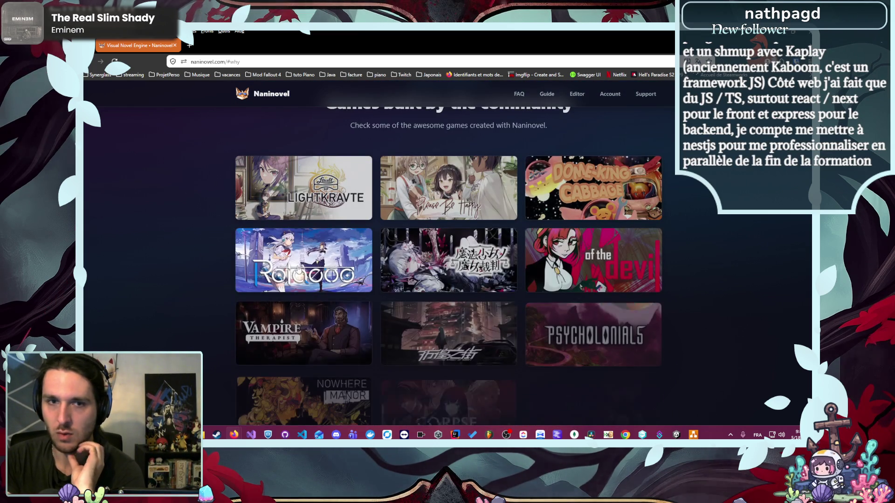
pyautogui.scroll(-1, 228, 227)
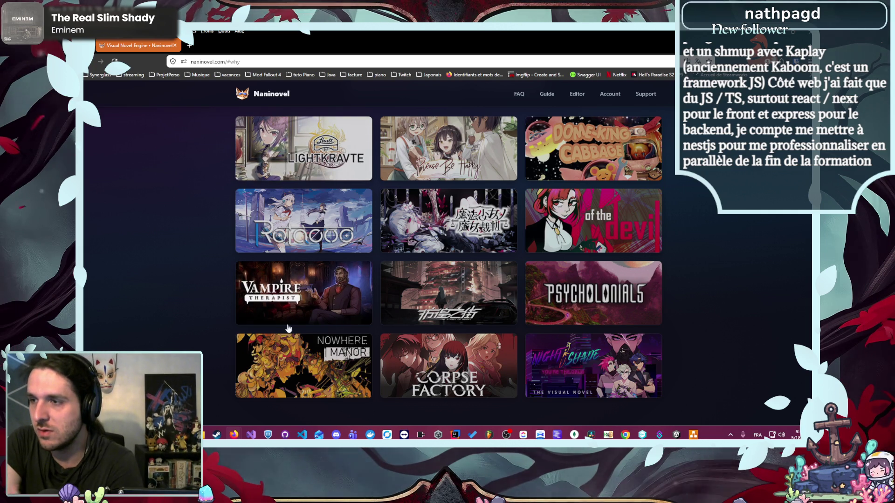
pyautogui.scroll(-4, 260, 284)
pyautogui.scroll(-3, 261, 290)
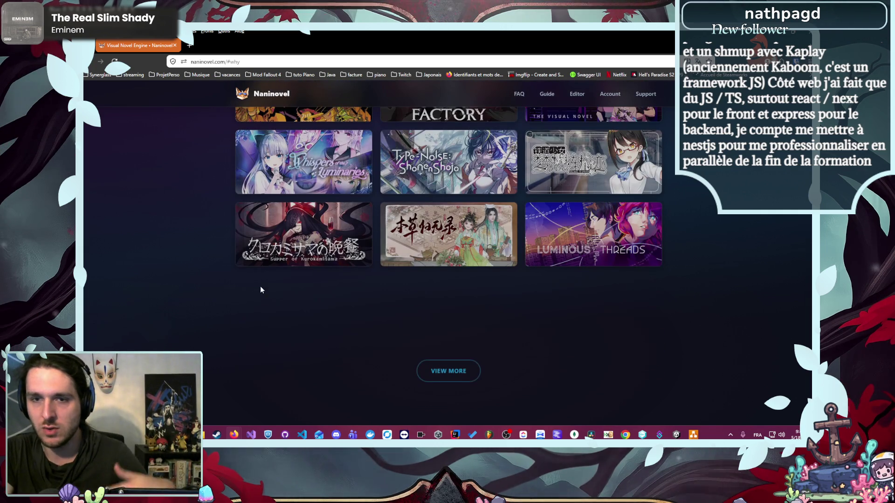
pyautogui.scroll(-1, 261, 290)
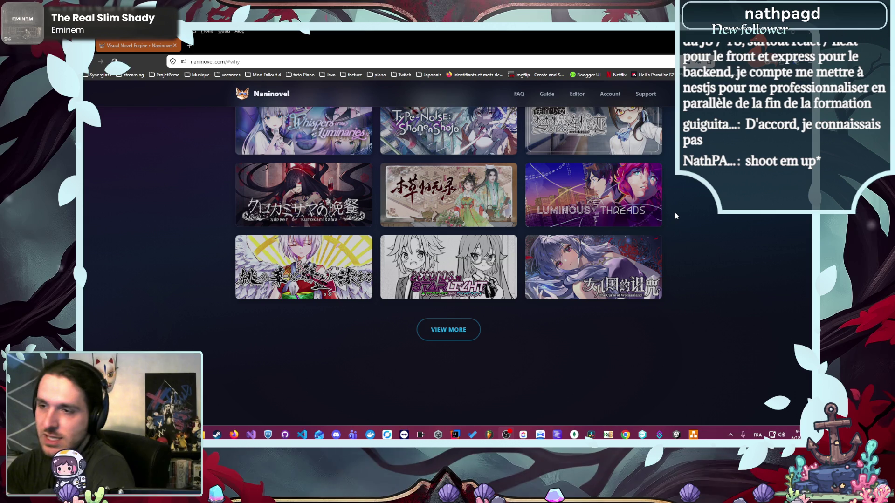
pyautogui.hotkey('alt', 'Tab')
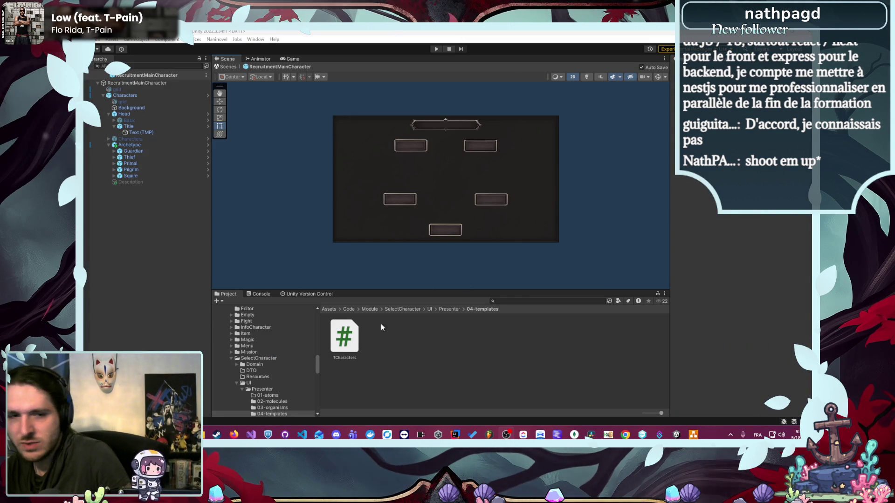
# Step: Search the web for 'story flow' in a new Firefox tab
pyautogui.moveTo(234, 435)
pyautogui.click(247, 401)
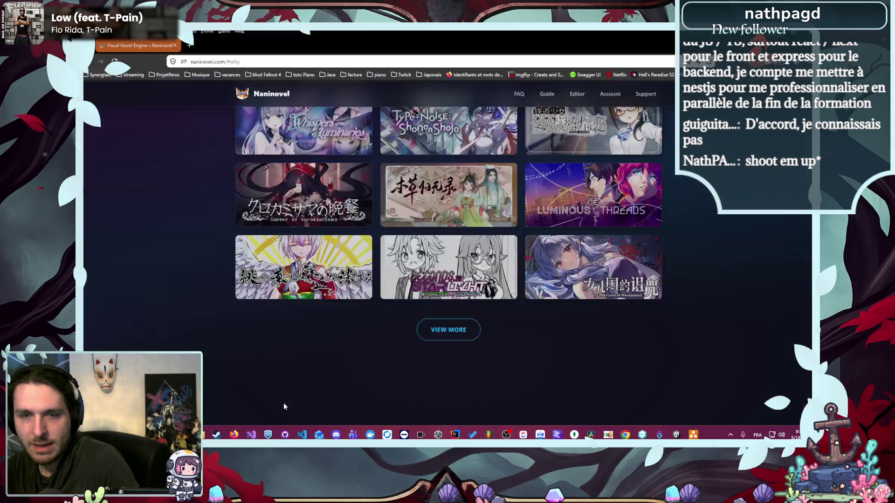
pyautogui.hotkey('ctrl', 't')
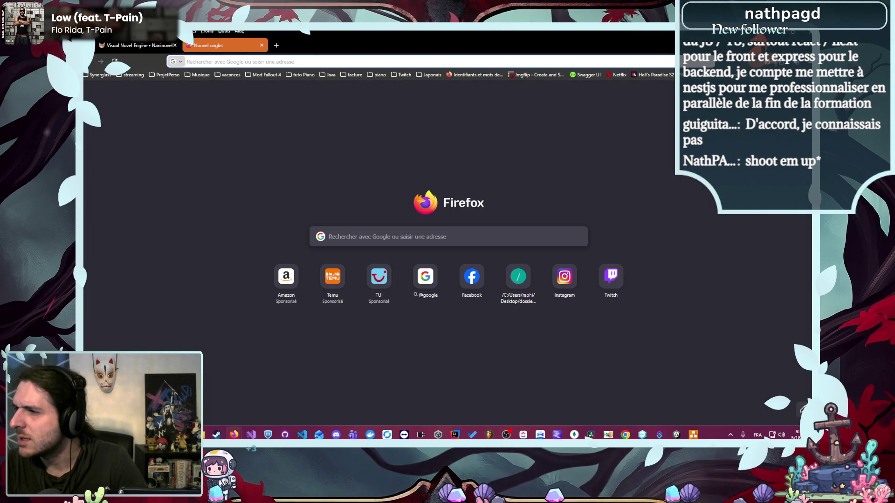
pyautogui.write('s')
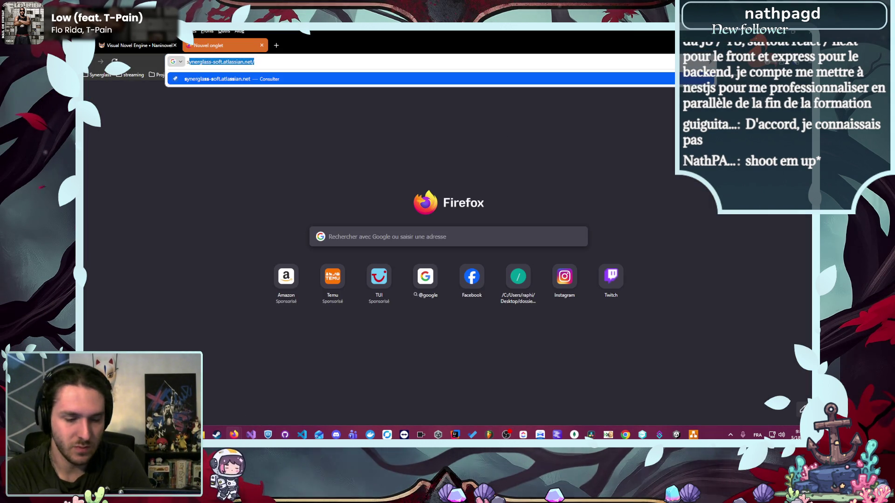
pyautogui.write('tory flow')
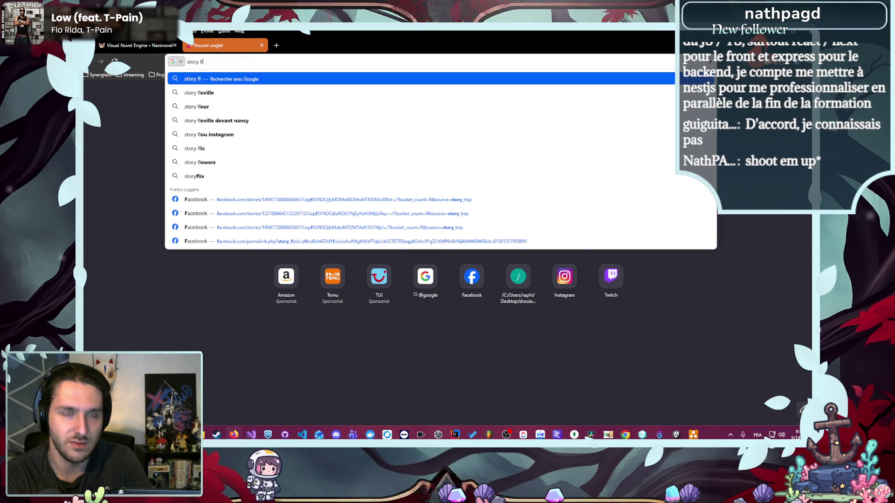
pyautogui.press('Return')
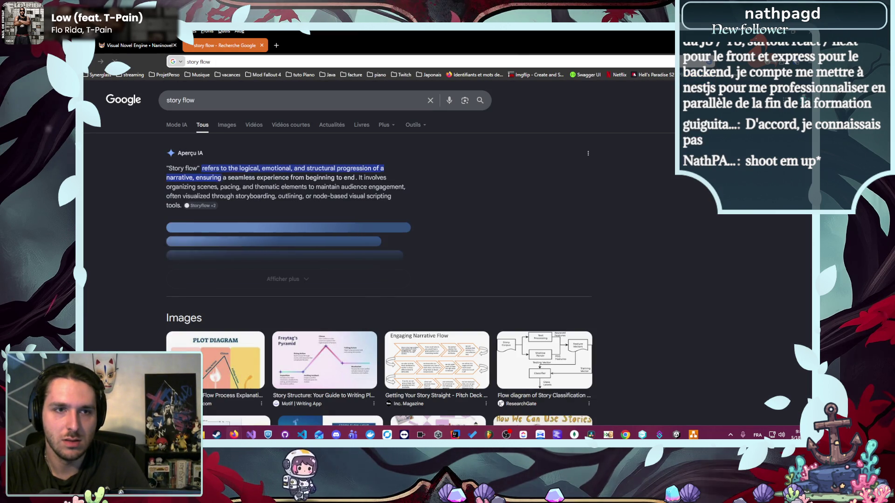
# Step: Refine the Google search to 'story flow editor'
pyautogui.click(205, 101)
pyautogui.write('e')
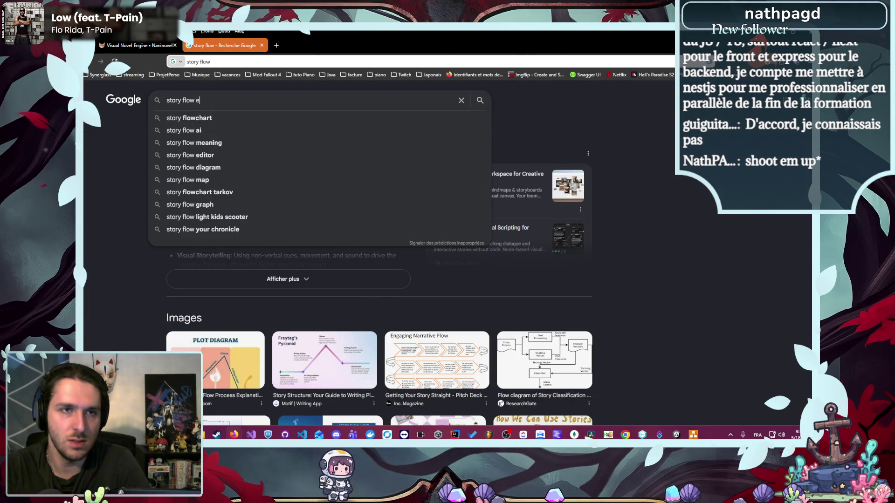
pyautogui.write('ditor')
pyautogui.press('Return')
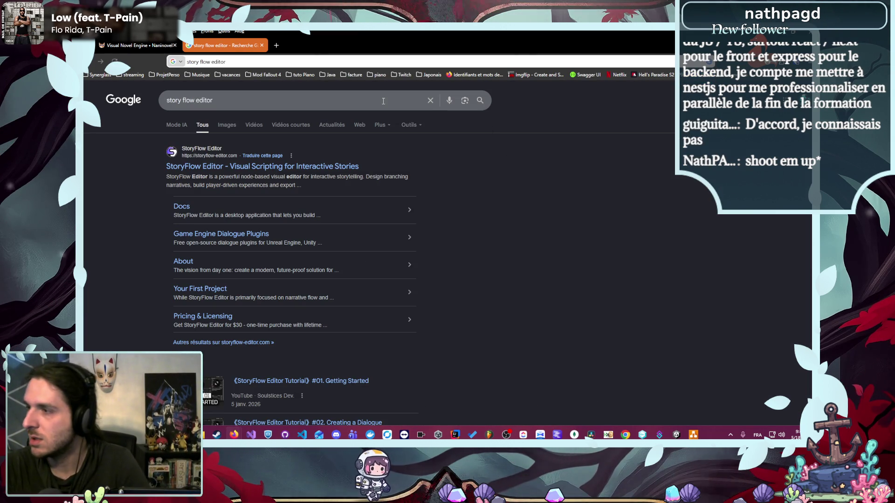
# Step: Browse the StoryFlow Editor homepage, declining translation, then minimize Firefox
pyautogui.click(319, 167)
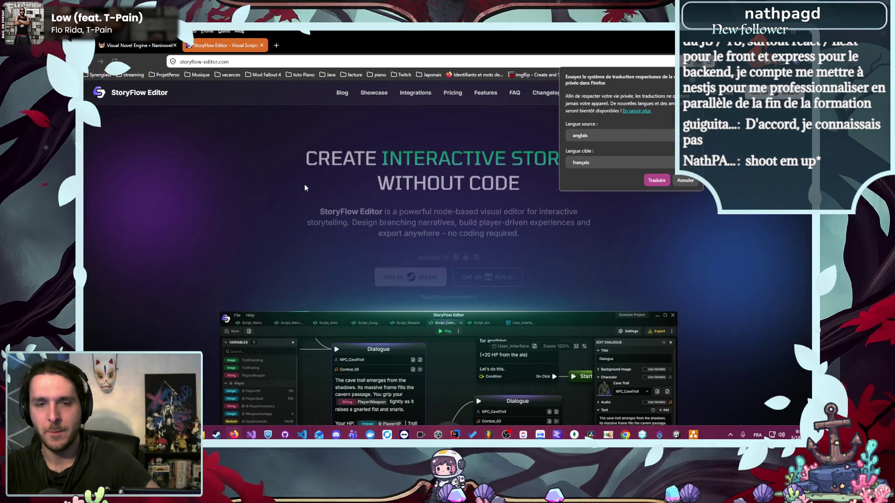
pyautogui.scroll(-3, 305, 187)
pyautogui.click(181, 209)
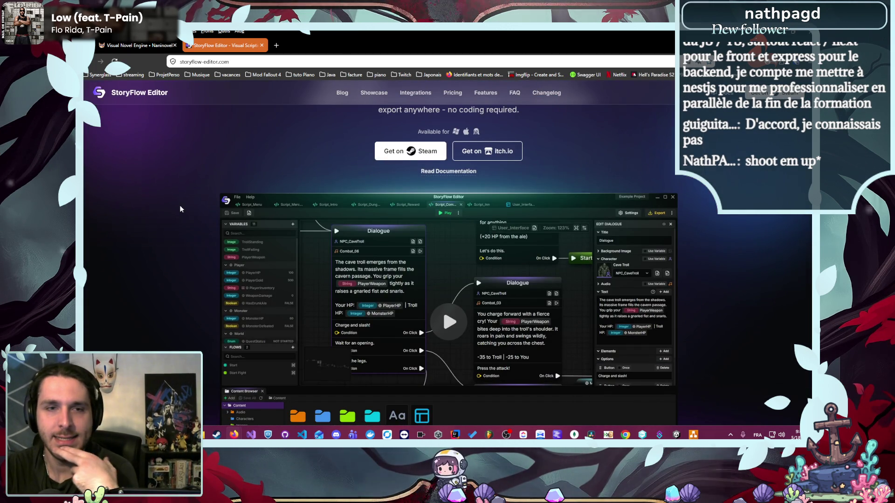
pyautogui.scroll(-7, 180, 209)
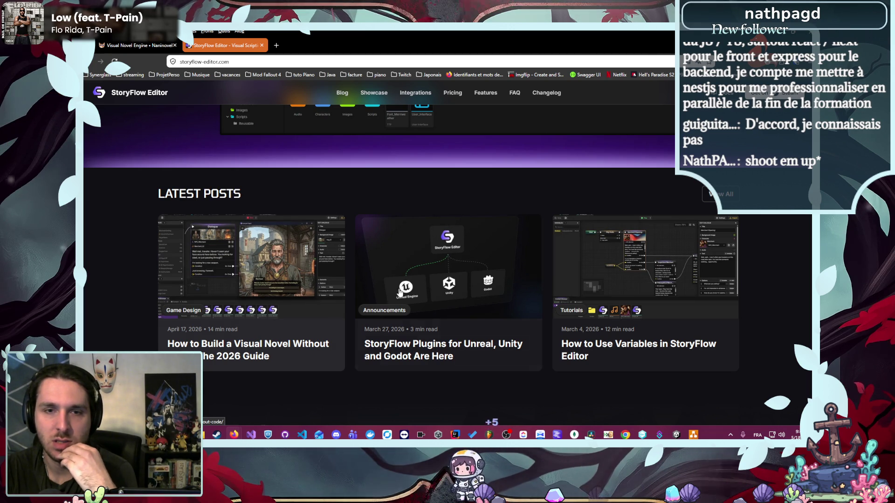
pyautogui.scroll(10, 512, 289)
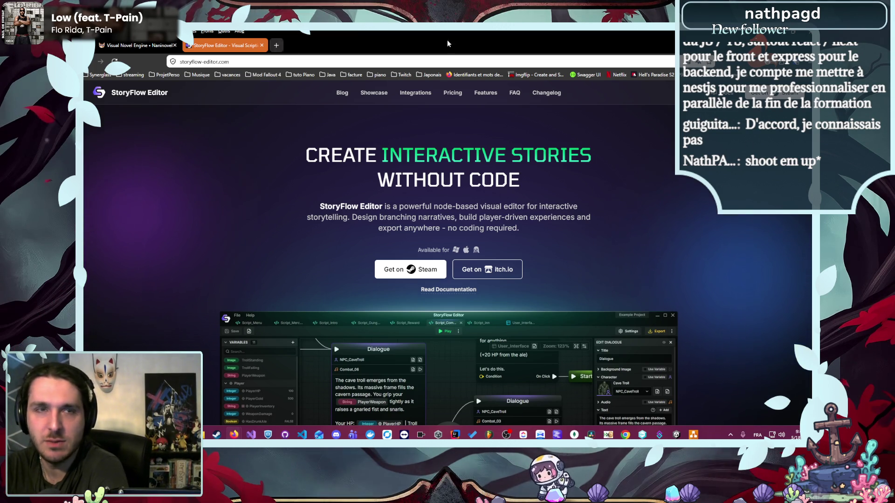
pyautogui.click(763, 46)
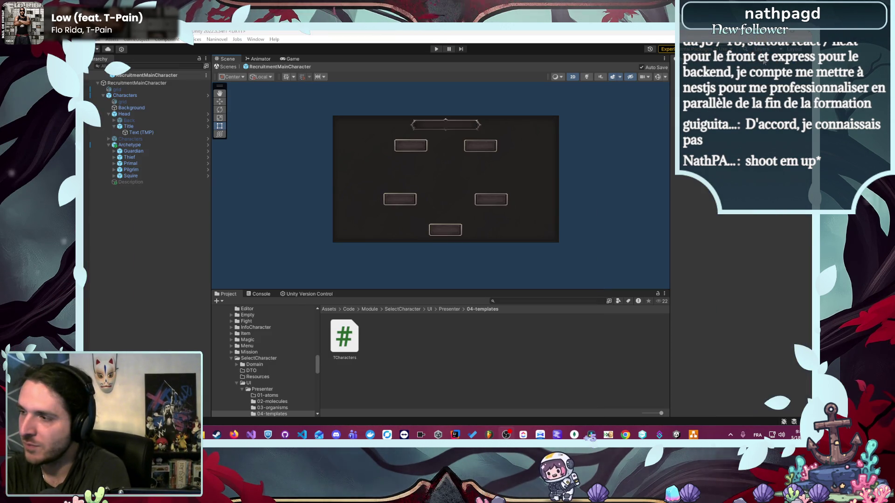
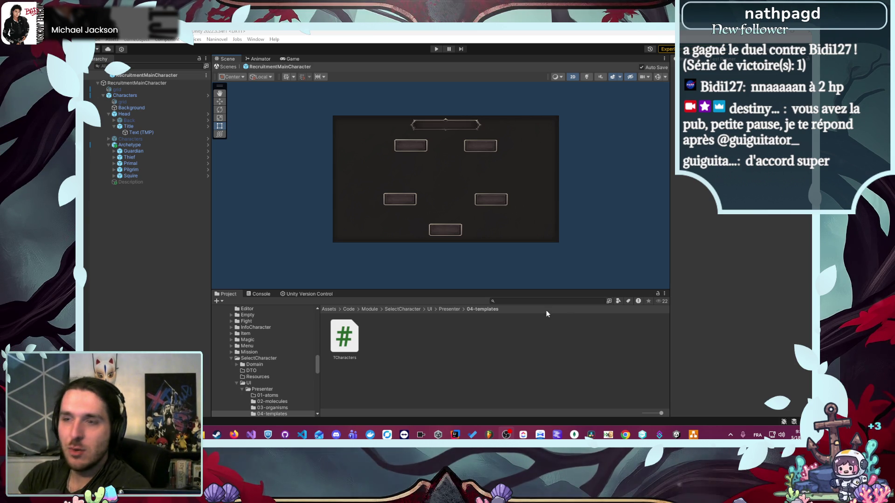
# Step: Run the game, start a new game and submit a player name
pyautogui.scroll(2, 443, 160)
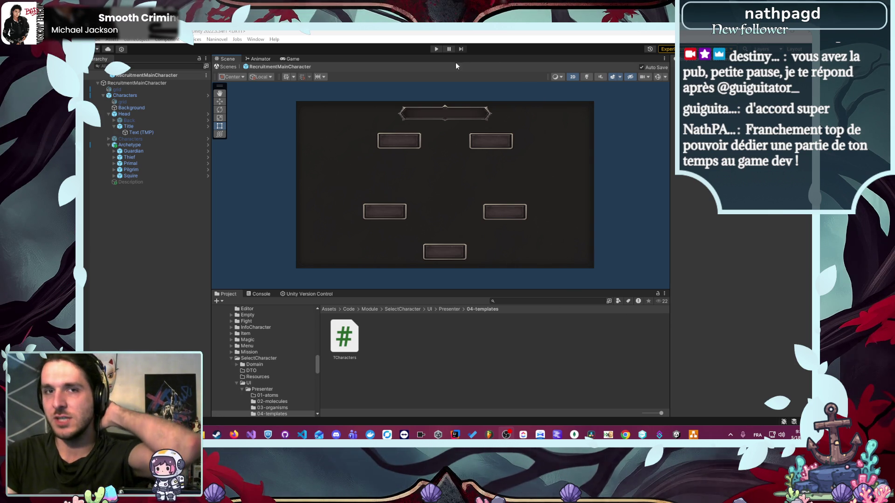
pyautogui.click(436, 48)
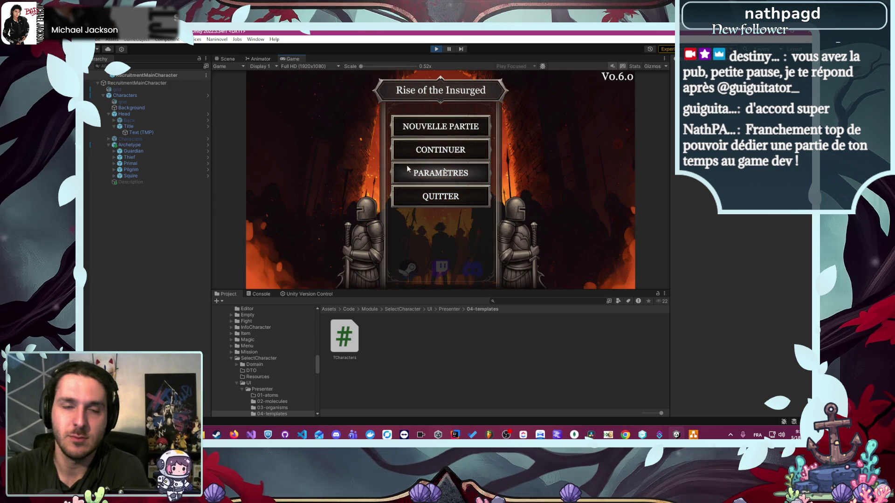
pyautogui.click(444, 131)
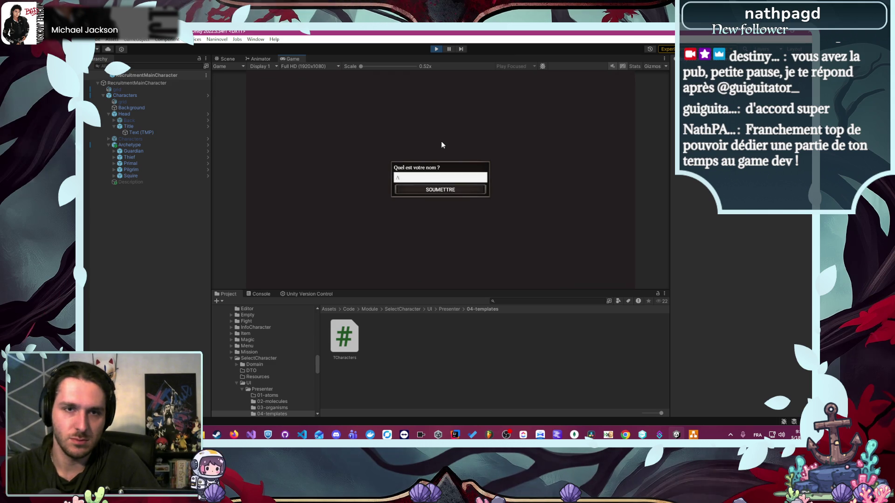
pyautogui.write('Alber')
pyautogui.press('Return')
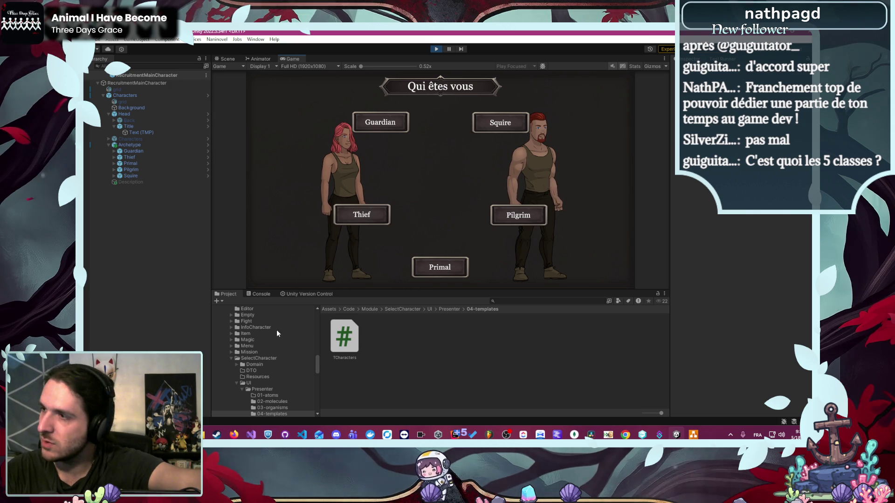
# Step: Switch to the browser and bring up the Lore Weave class tree page
pyautogui.moveTo(234, 435)
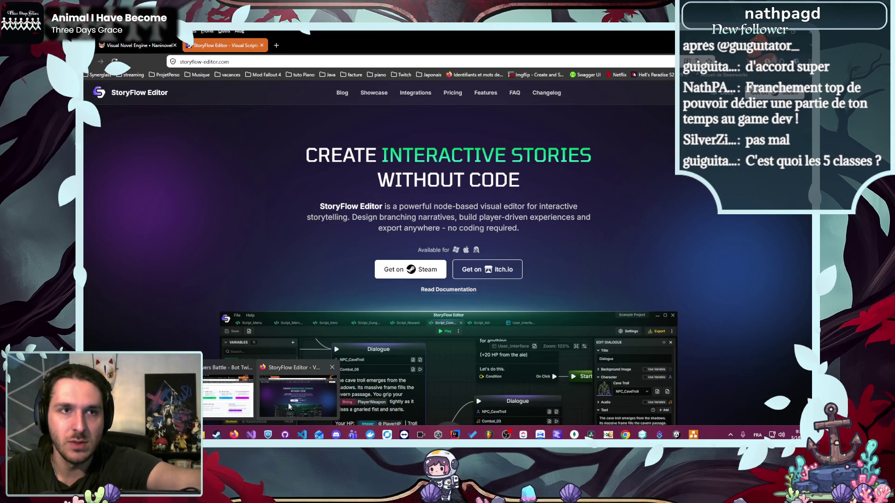
pyautogui.click(289, 407)
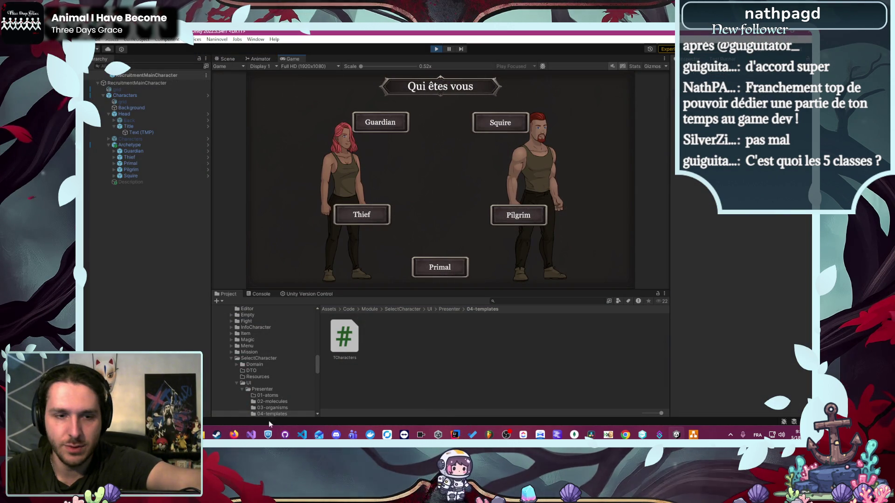
pyautogui.moveTo(234, 434)
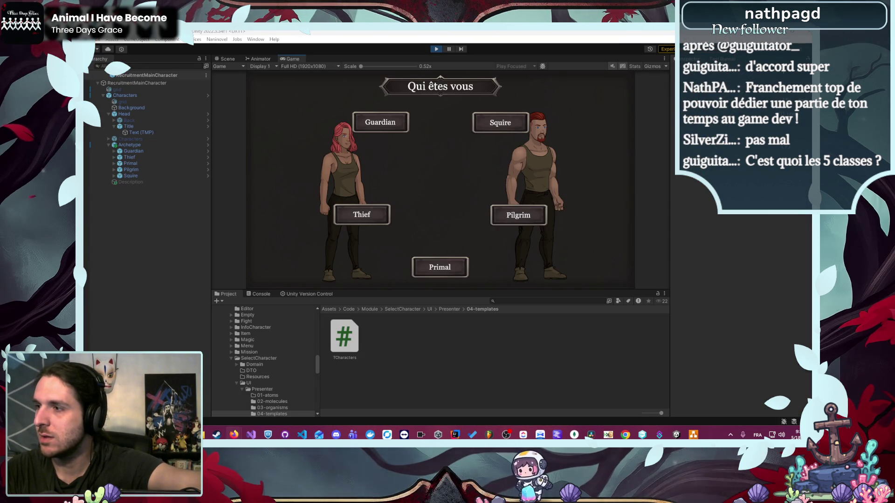
pyautogui.hotkey('alt', 'Tab')
# Step: Pan and zoom the Lore Weave graph onto the Primal branch with Ravageur, Traqueur and Chaman
pyautogui.moveTo(532, 260); pyautogui.dragTo(393, 398)
pyautogui.scroll(-3, 393, 373)
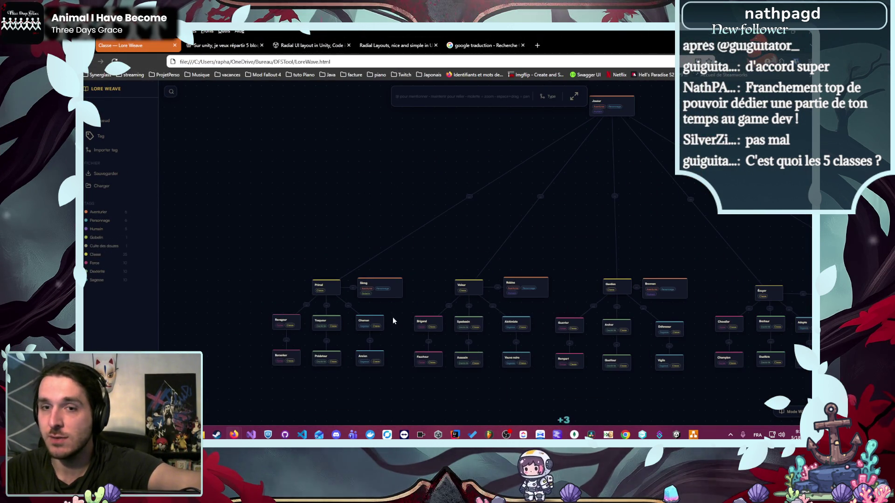
pyautogui.moveTo(546, 240)
pyautogui.mouseDown()
pyautogui.moveTo(365, 194)
pyautogui.moveTo(403, 173)
pyautogui.mouseUp()
pyautogui.scroll(-2, 403, 173)
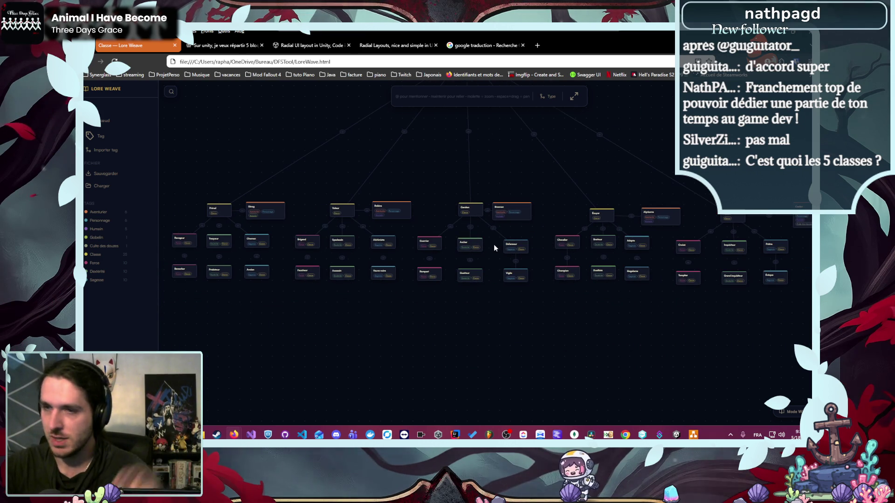
pyautogui.scroll(1, 493, 244)
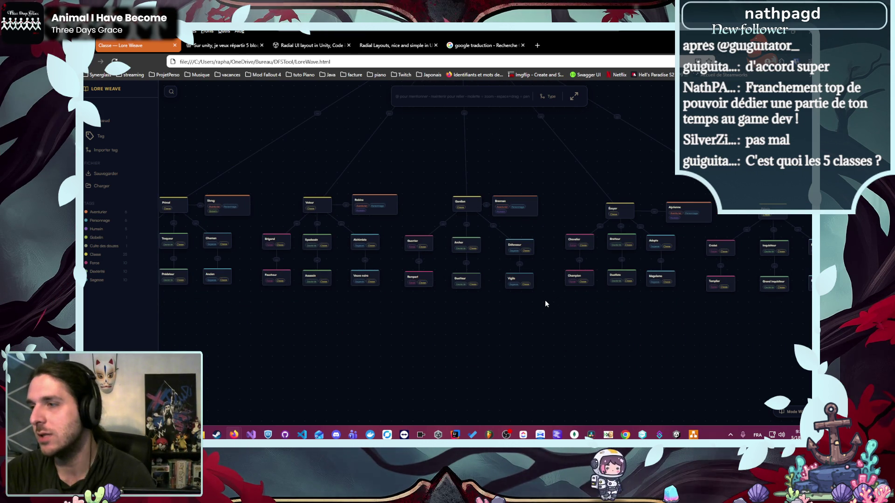
pyautogui.moveTo(399, 339); pyautogui.dragTo(642, 305)
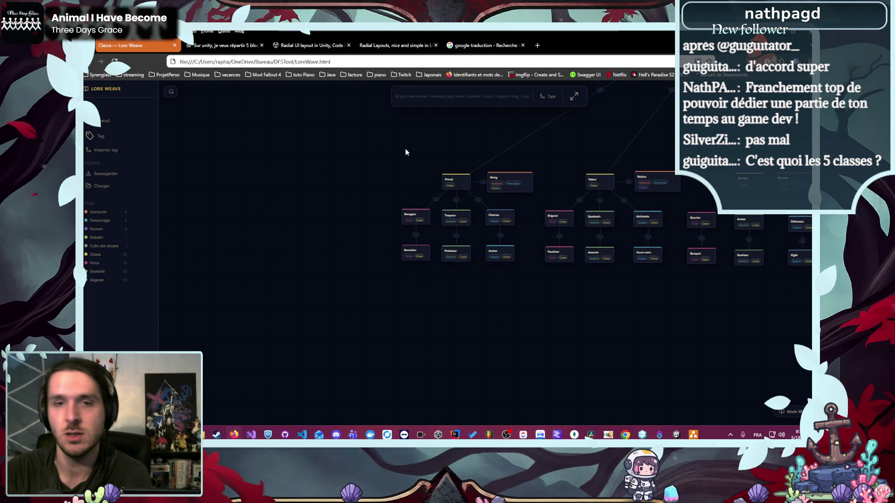
pyautogui.scroll(2, 463, 215)
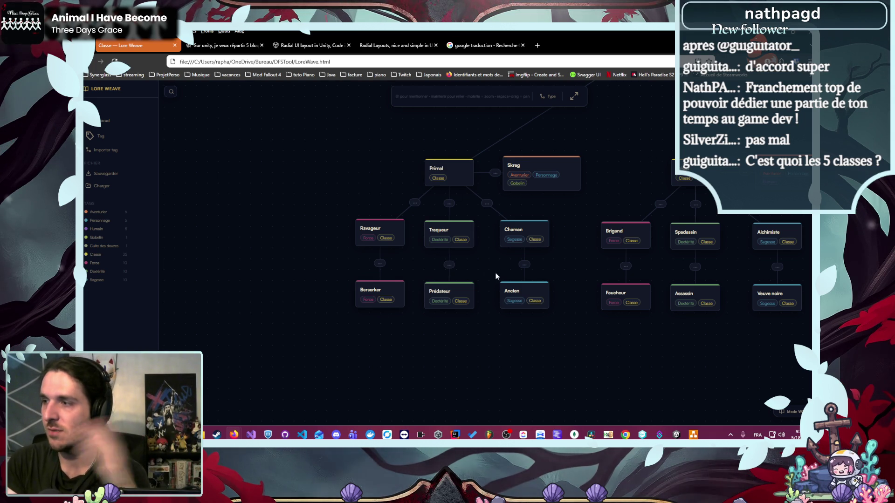
# Step: Select then deselect Ravageur and Berserker, and pan over to the Écuyer and Pèlerin nodes
pyautogui.moveTo(349, 233); pyautogui.dragTo(413, 326)
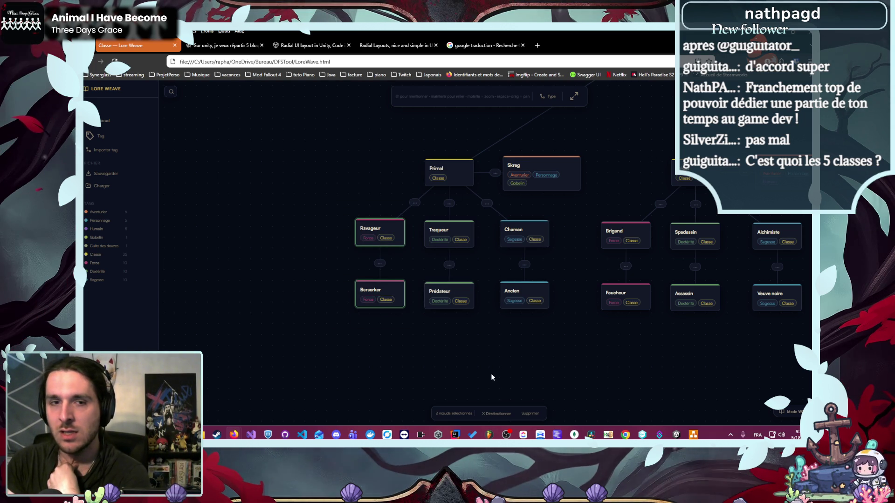
pyautogui.click(497, 414)
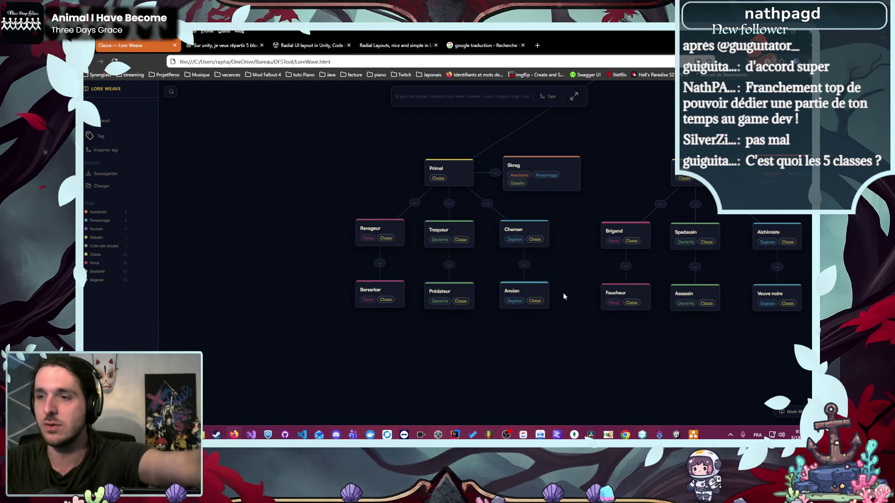
pyautogui.scroll(-1, 563, 293)
pyautogui.moveTo(681, 347)
pyautogui.mouseDown()
pyautogui.moveTo(572, 332)
pyautogui.moveTo(453, 335)
pyautogui.mouseUp()
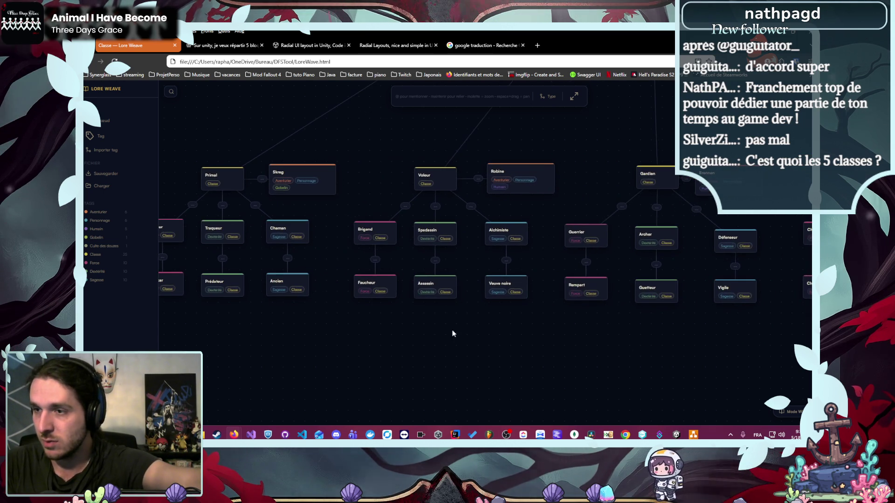
pyautogui.moveTo(573, 345); pyautogui.dragTo(336, 349)
pyautogui.scroll(-3, 631, 352)
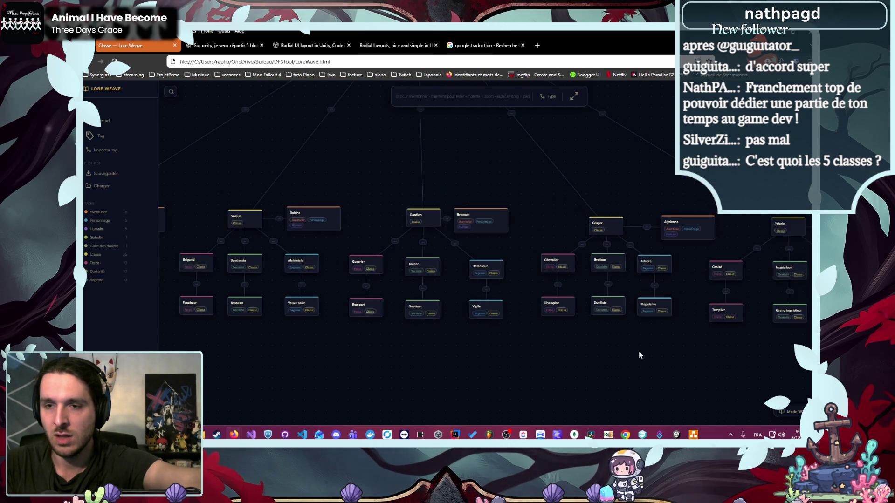
pyautogui.moveTo(595, 355); pyautogui.dragTo(563, 345)
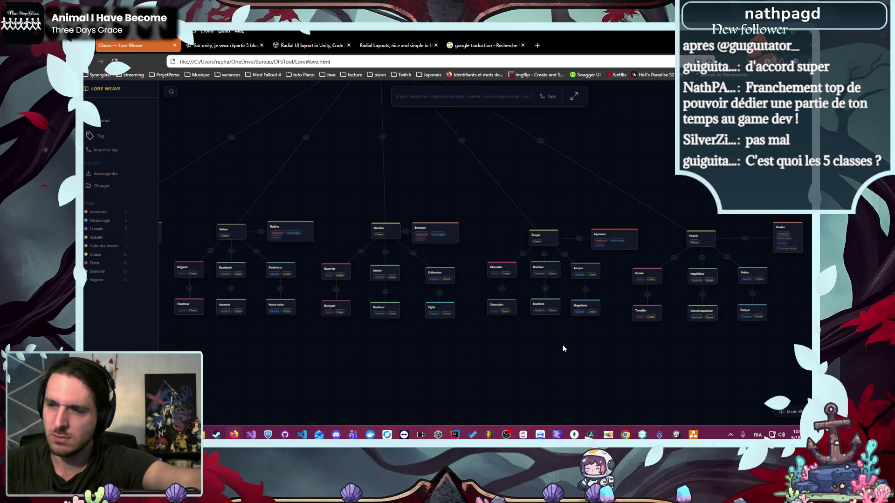
pyautogui.scroll(6, 681, 247)
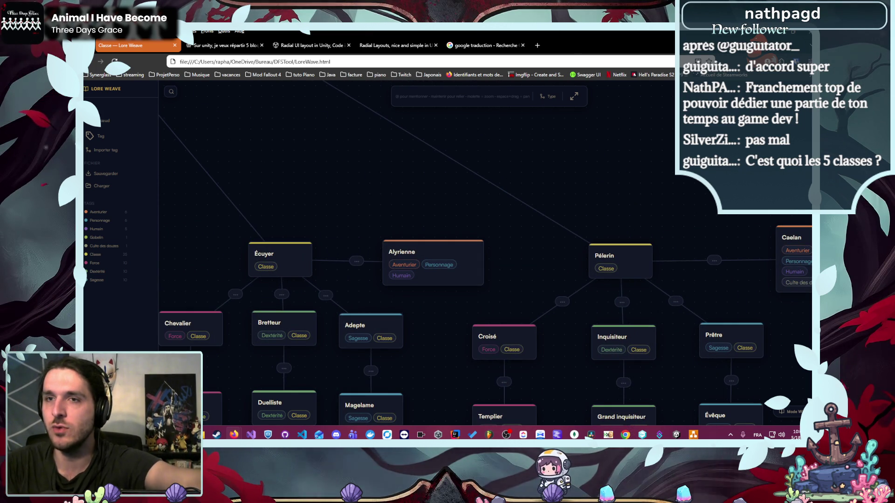
# Step: Return to Unity's running game showing the five class buttons
pyautogui.hotkey('alt', 'Tab')
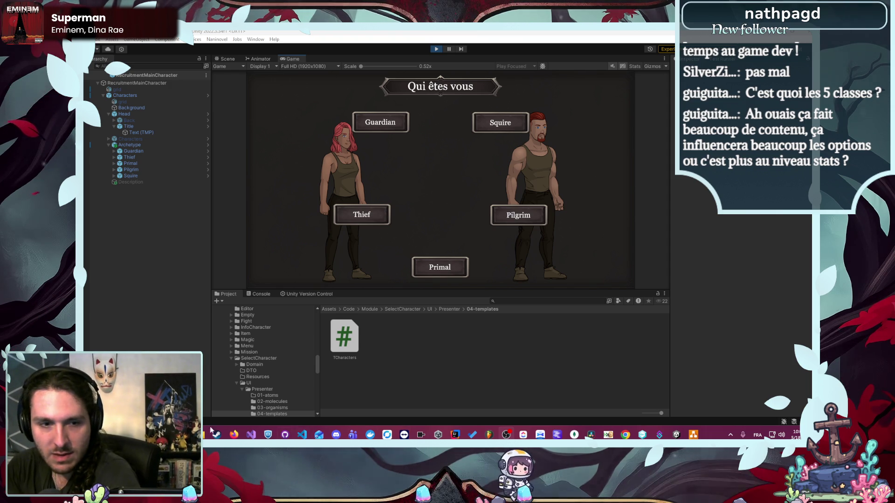
# Step: Bring up the Lore Weave class tree and check the Gardien class details
pyautogui.moveTo(234, 435)
pyautogui.click(269, 408)
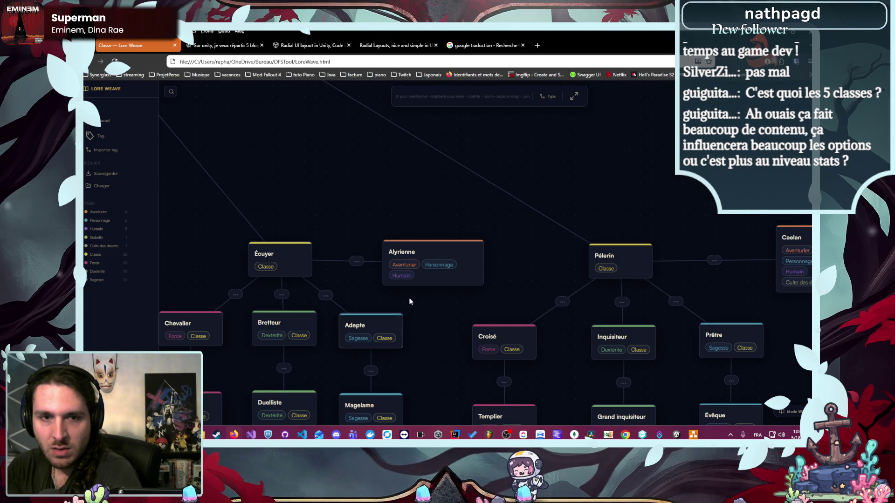
pyautogui.moveTo(228, 266); pyautogui.dragTo(345, 213)
pyautogui.click(332, 198)
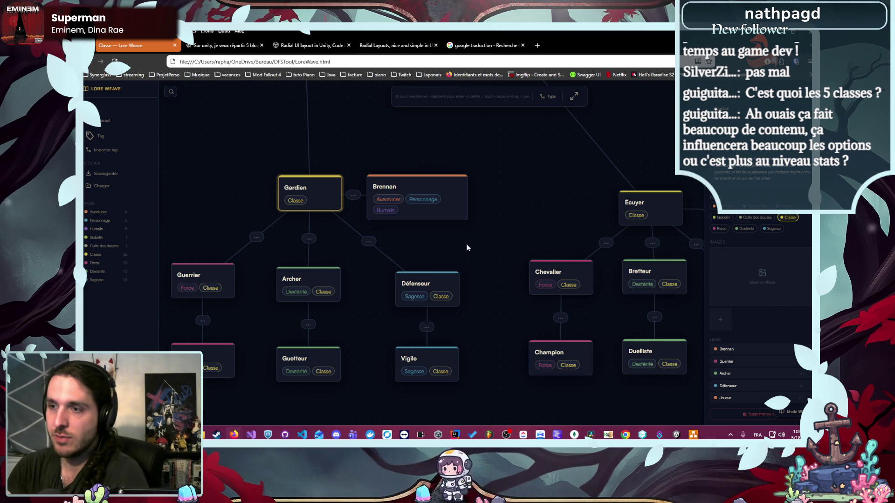
pyautogui.click(469, 256)
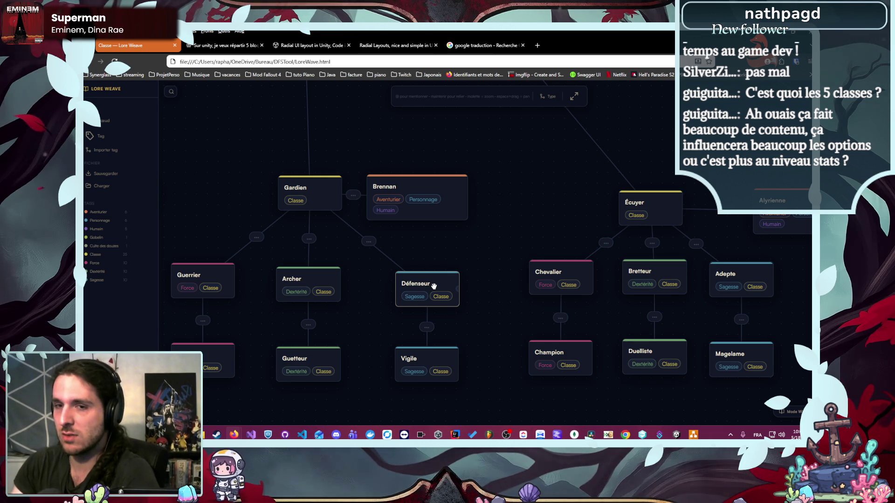
# Step: Inspect the Alyrienne, Brennan, Robine and Skreg nodes' details
pyautogui.scroll(-5, 433, 285)
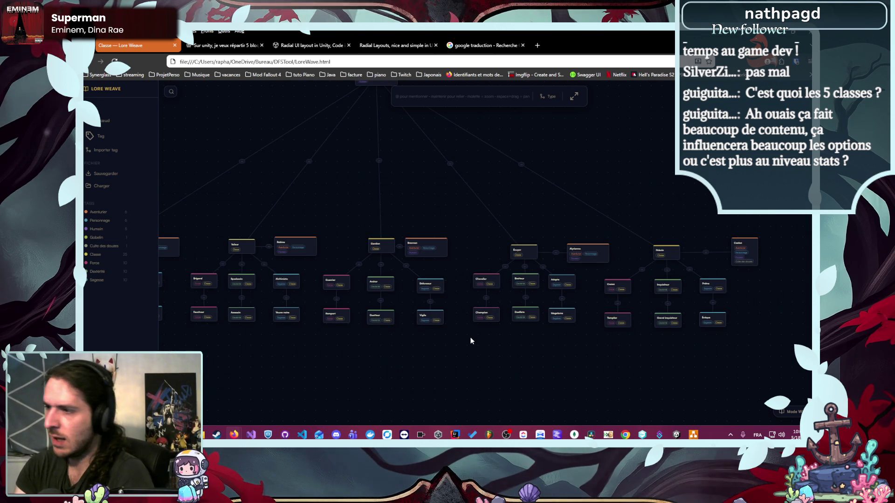
pyautogui.click(587, 253)
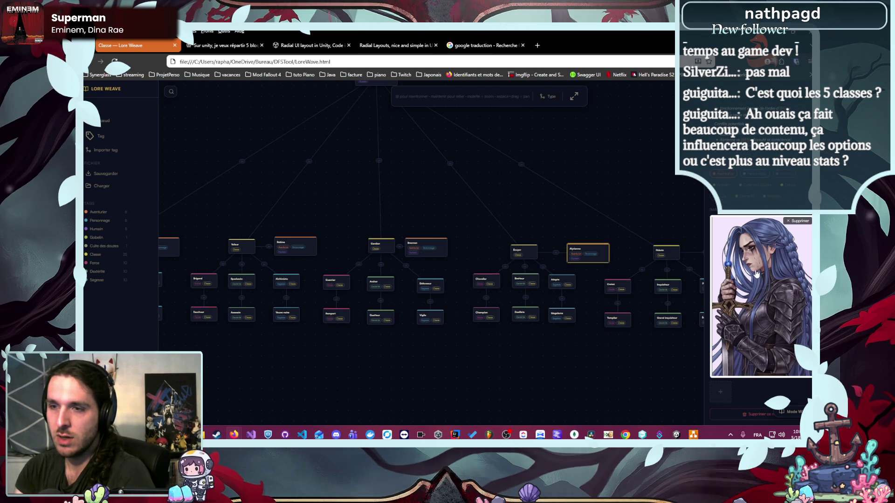
pyautogui.click(441, 252)
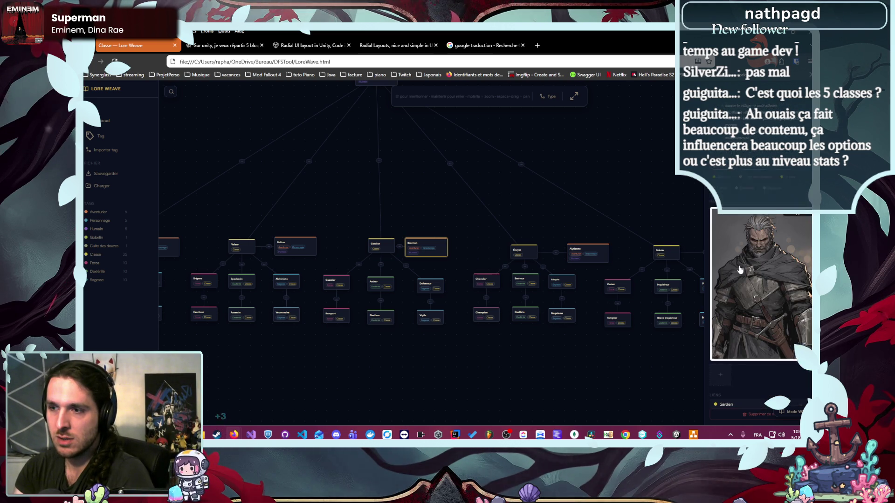
pyautogui.click(310, 250)
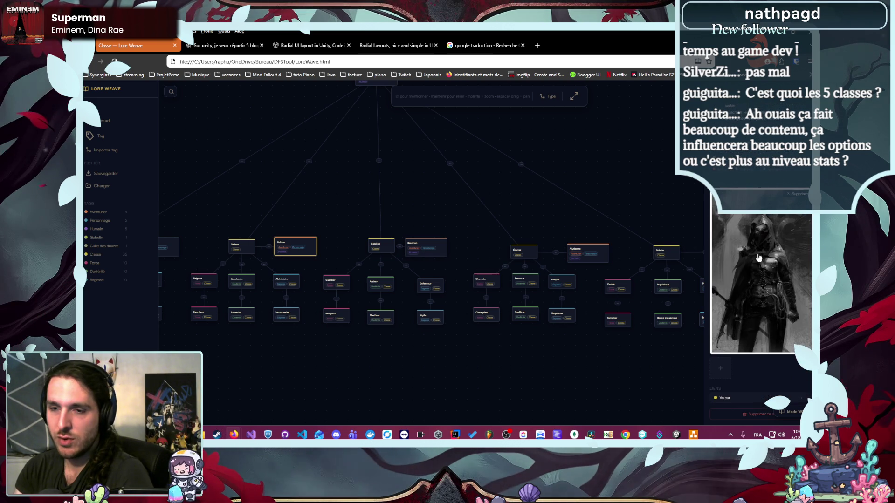
pyautogui.click(711, 214)
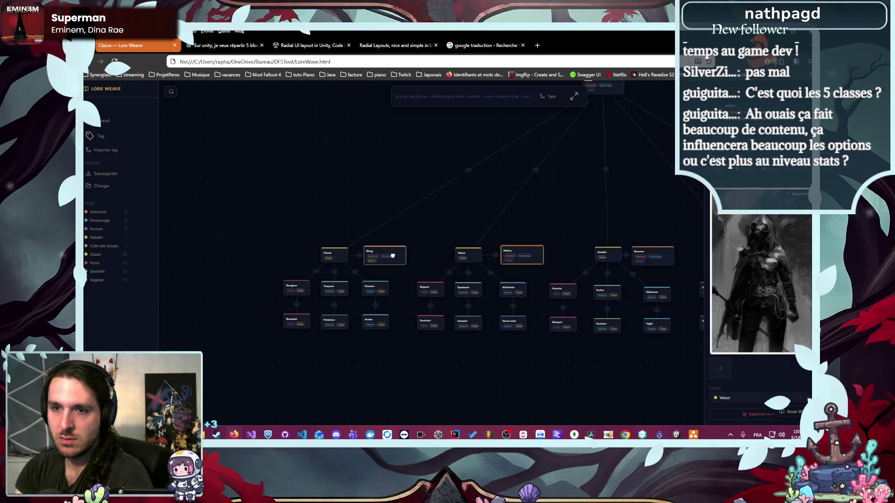
# Step: Pan to the Caelan node, read its details, close the panel and scroll across the tree
pyautogui.scroll(-5, 751, 242)
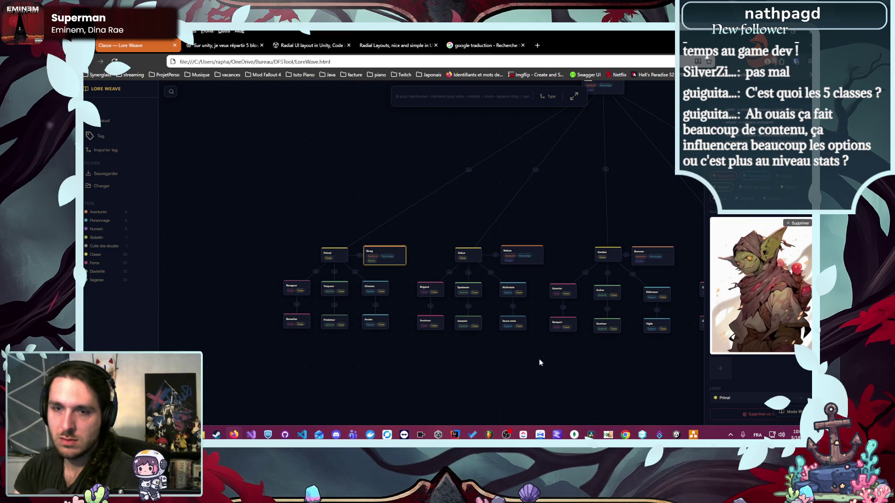
pyautogui.moveTo(539, 362); pyautogui.dragTo(340, 330)
pyautogui.moveTo(659, 323); pyautogui.dragTo(591, 343)
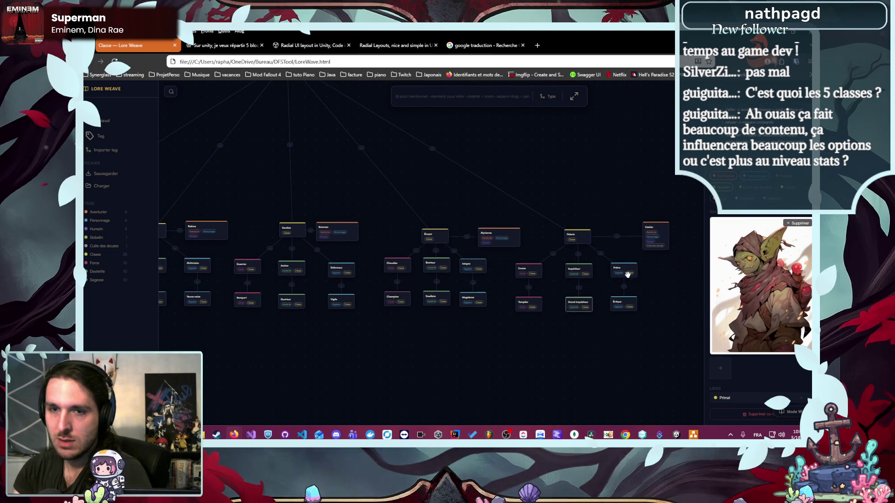
pyautogui.click(661, 236)
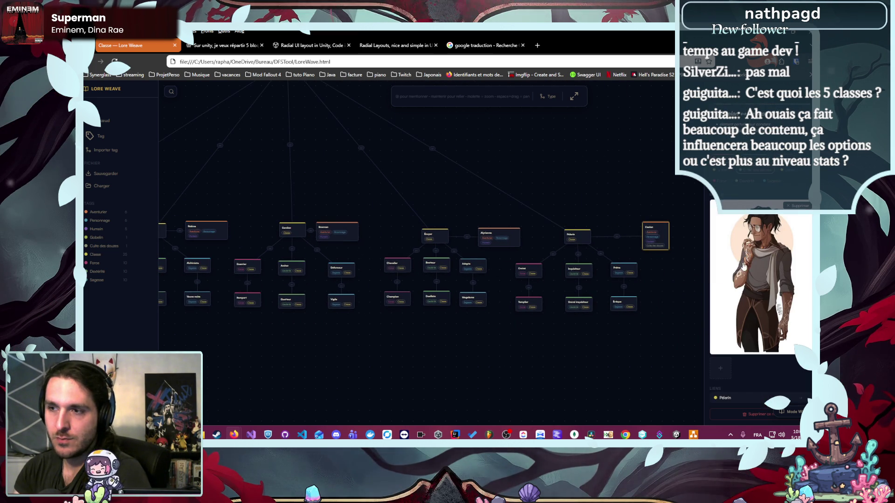
pyautogui.scroll(3, 731, 281)
pyautogui.click(582, 335)
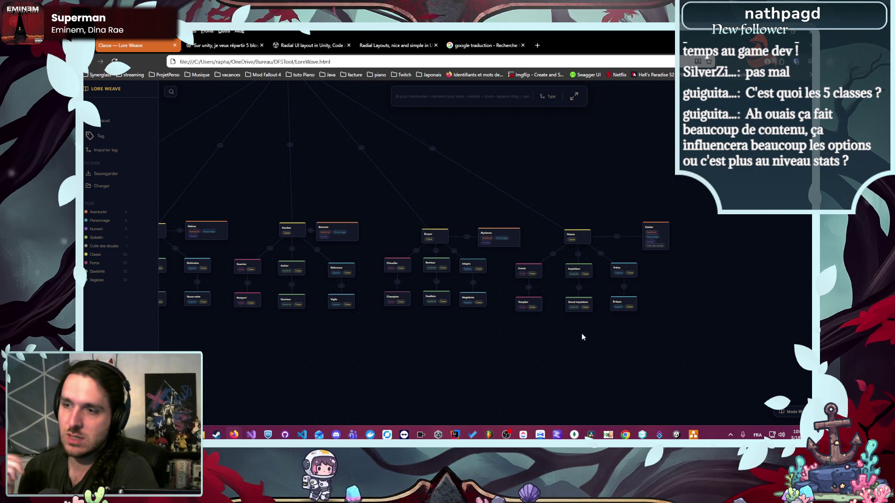
pyautogui.hscroll(-3, 591, 335)
pyautogui.hscroll(-1, 385, 242)
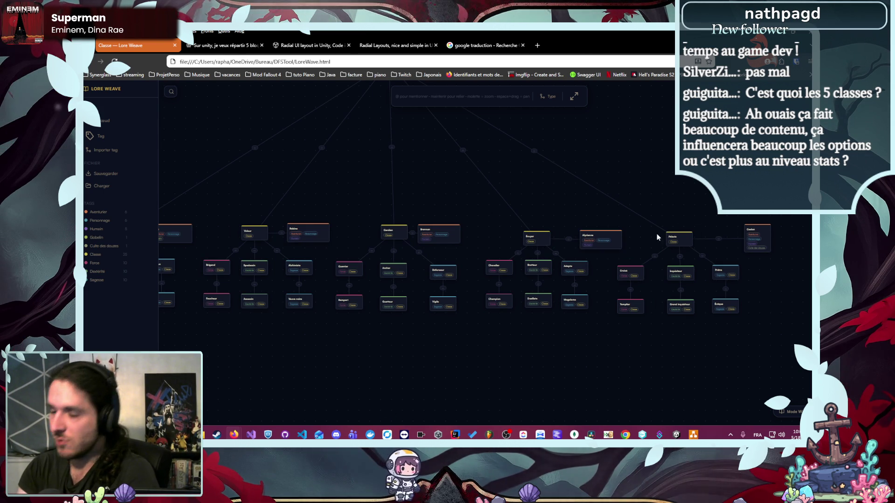
pyautogui.hscroll(-5, 368, 302)
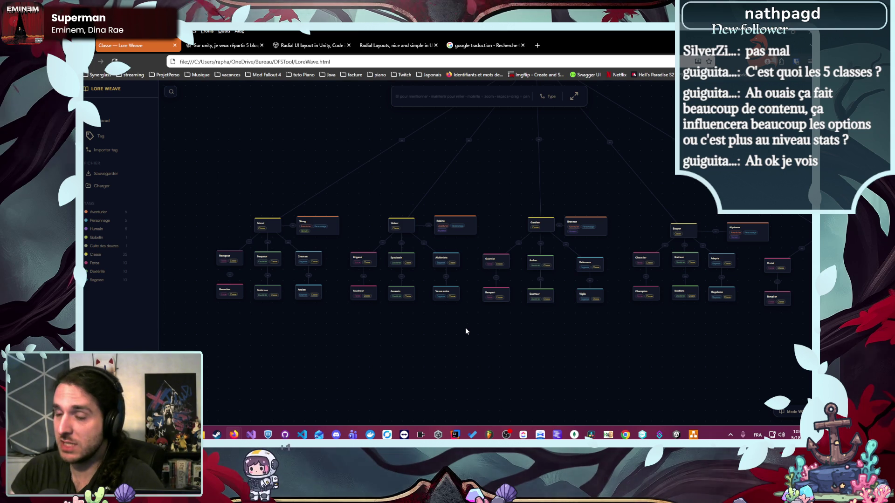
pyautogui.scroll(-3, 448, 338)
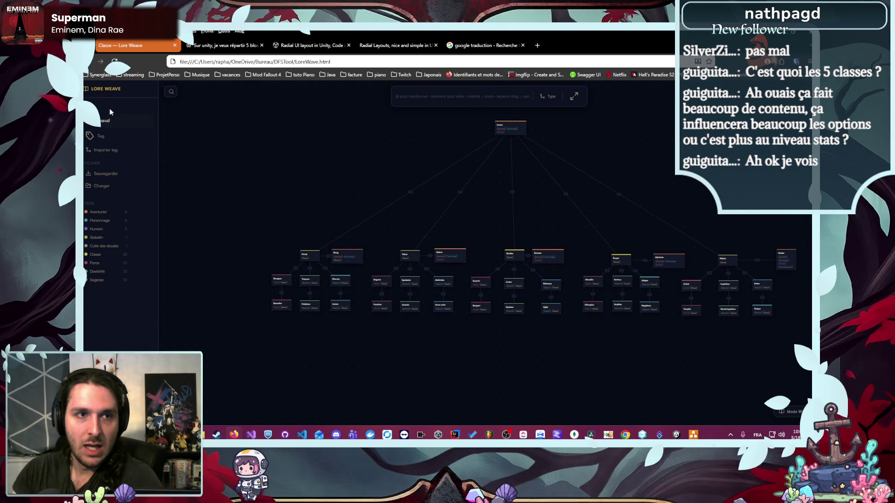
# Step: Go to the home page, expand Pyramide de Freytag and look over the Exposition graph
pyautogui.click(120, 91)
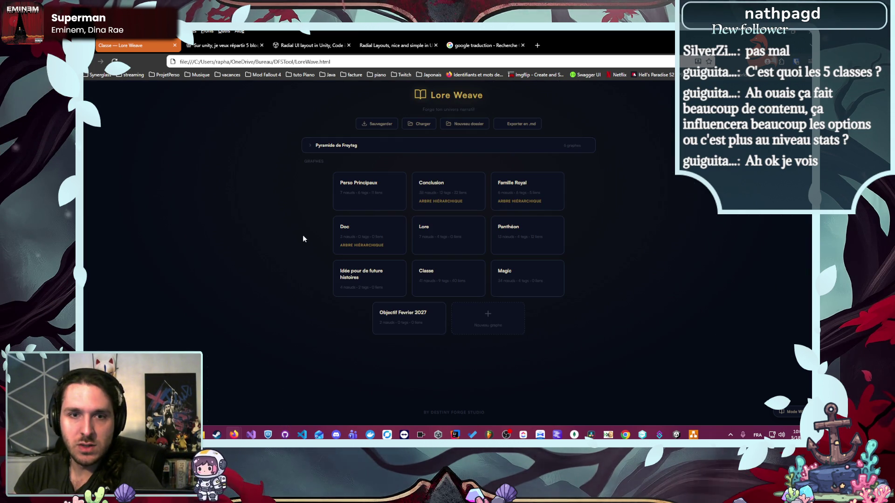
pyautogui.click(379, 147)
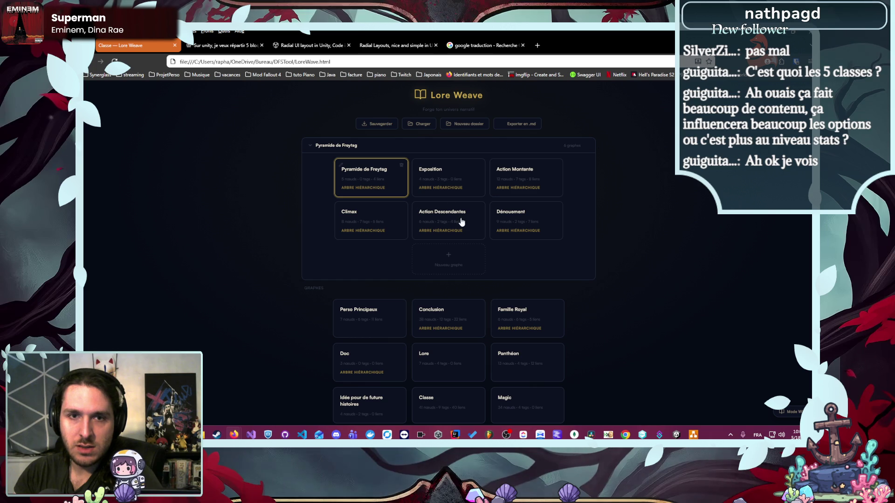
pyautogui.click(439, 179)
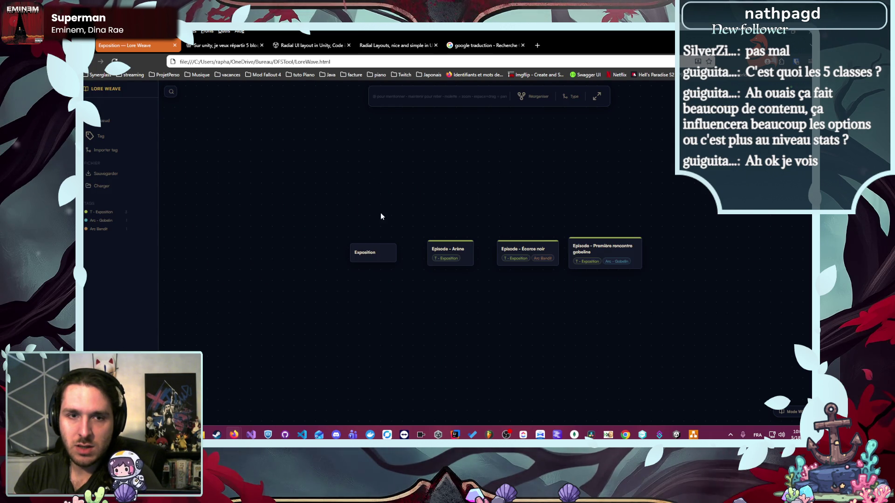
pyautogui.click(146, 90)
# Step: Look over the Dénouement, Action Descendantes and Action Montante graphs, then return home
pyautogui.click(553, 217)
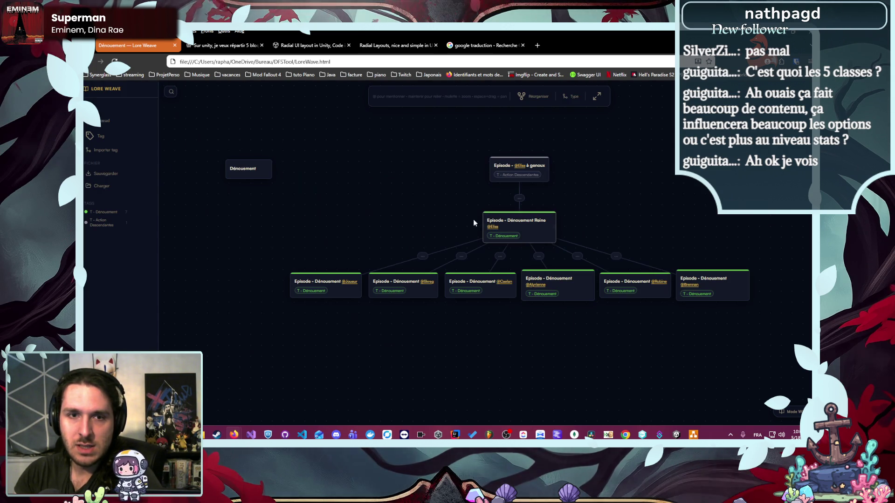
pyautogui.click(129, 99)
pyautogui.click(390, 211)
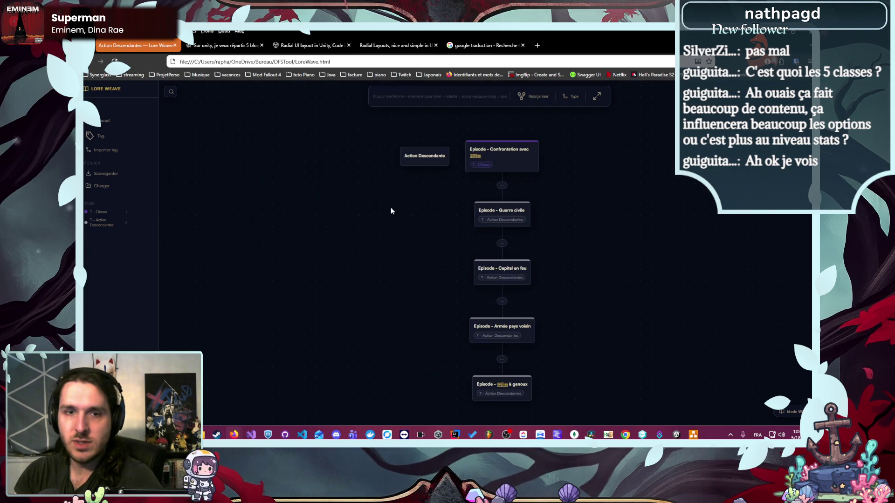
pyautogui.click(140, 94)
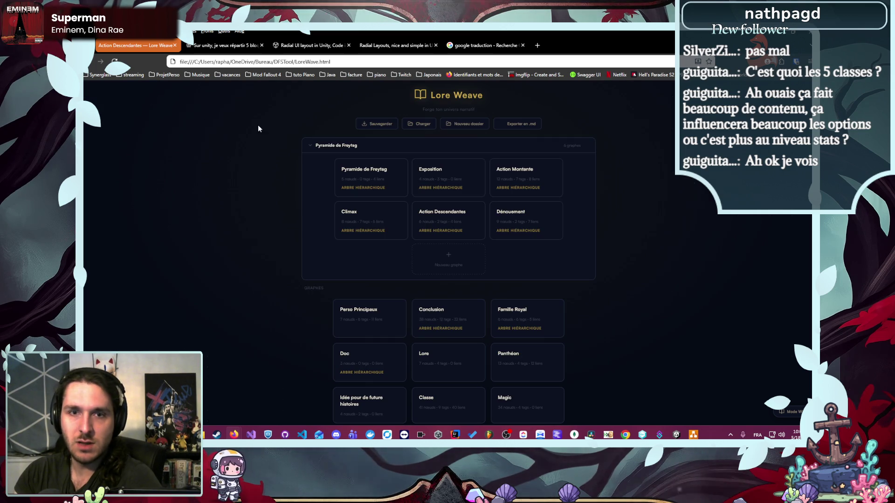
pyautogui.click(533, 180)
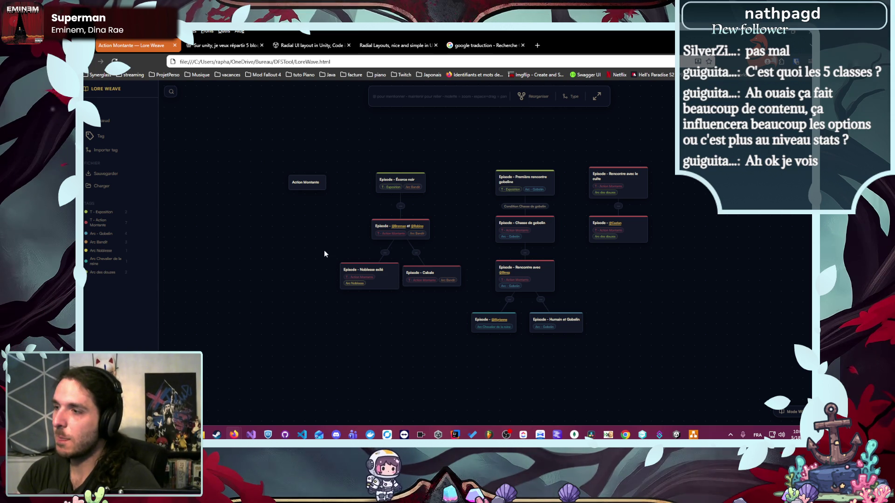
pyautogui.click(106, 92)
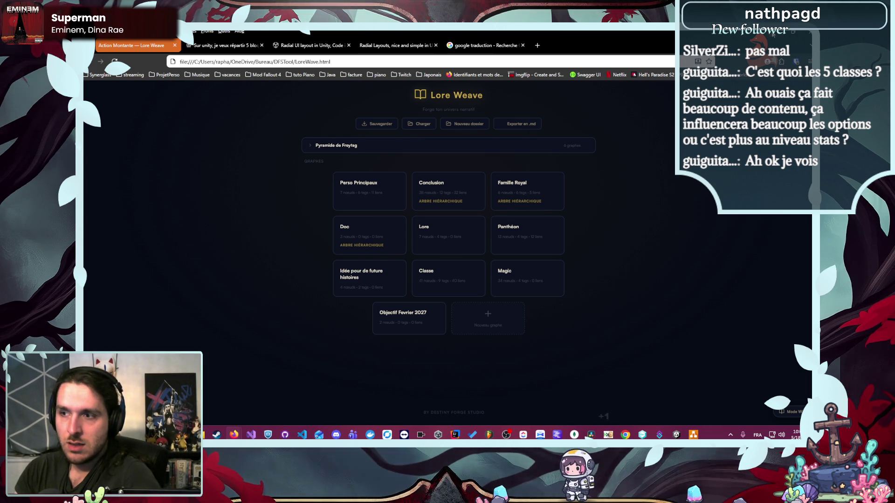
# Step: Return to Unity and test a class button on the running 'Qui êtes vous' screen
pyautogui.hotkey('alt', 'Tab')
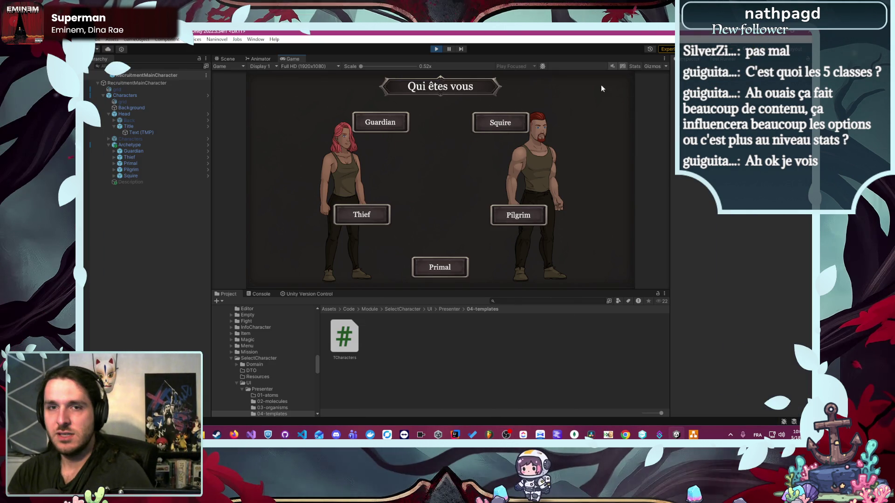
pyautogui.click(504, 125)
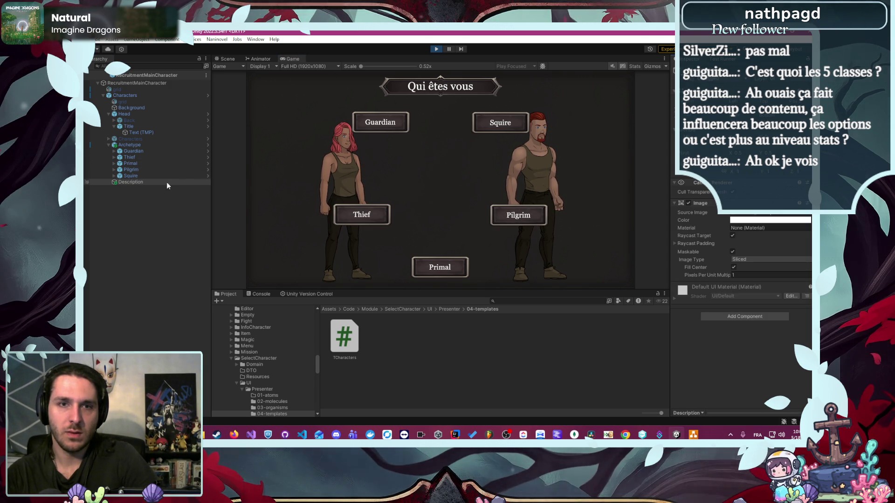
# Step: Stop Play mode and add a Text - TextMeshPro child to the Description object
pyautogui.click(433, 50)
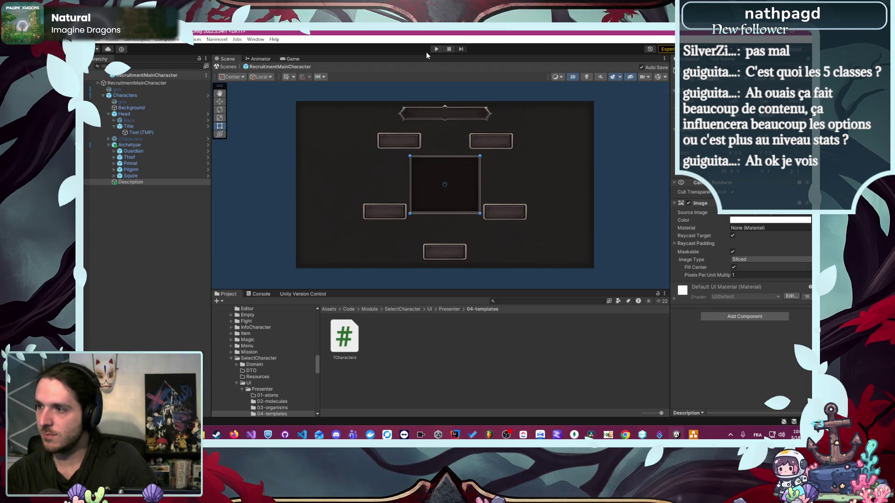
pyautogui.click(158, 182)
pyautogui.rightClick(144, 182)
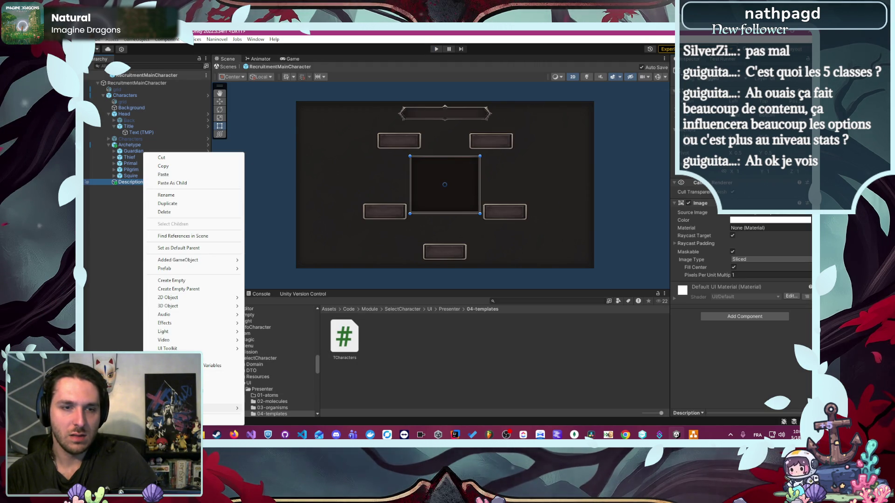
pyautogui.moveTo(223, 409)
pyautogui.click(279, 286)
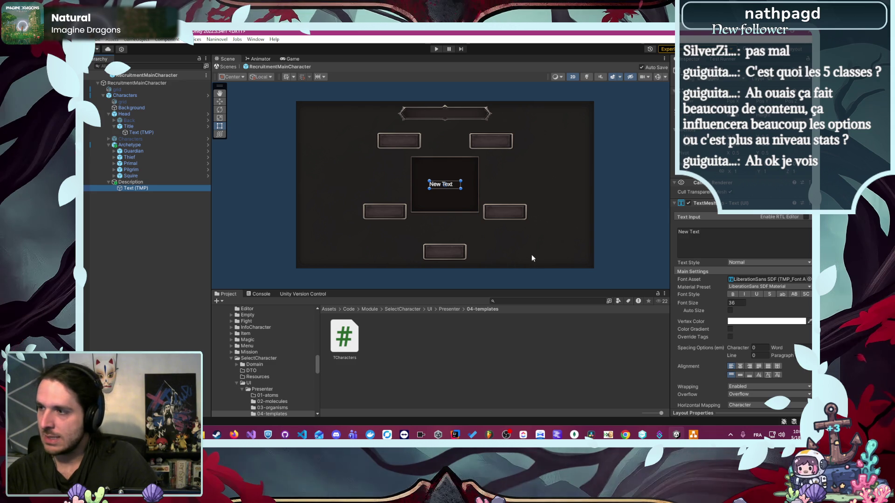
# Step: Open Lore Weave's Classe graph and view the Primal class details
pyautogui.click(235, 437)
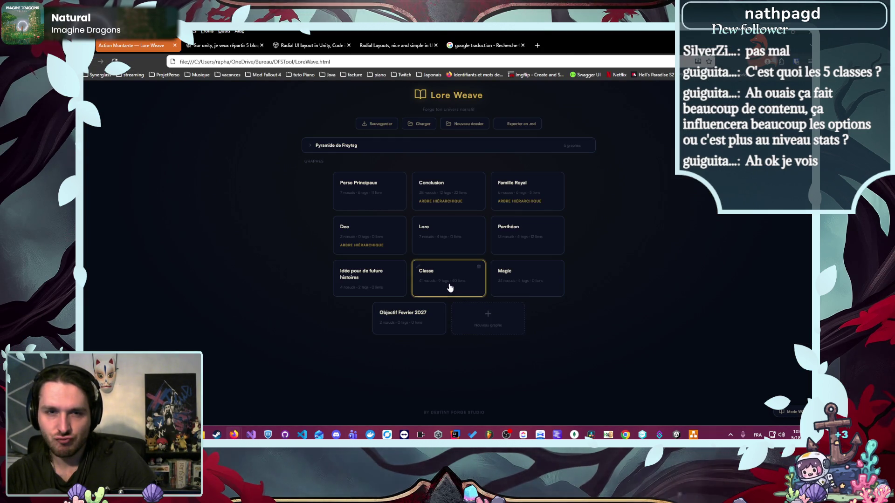
pyautogui.click(451, 288)
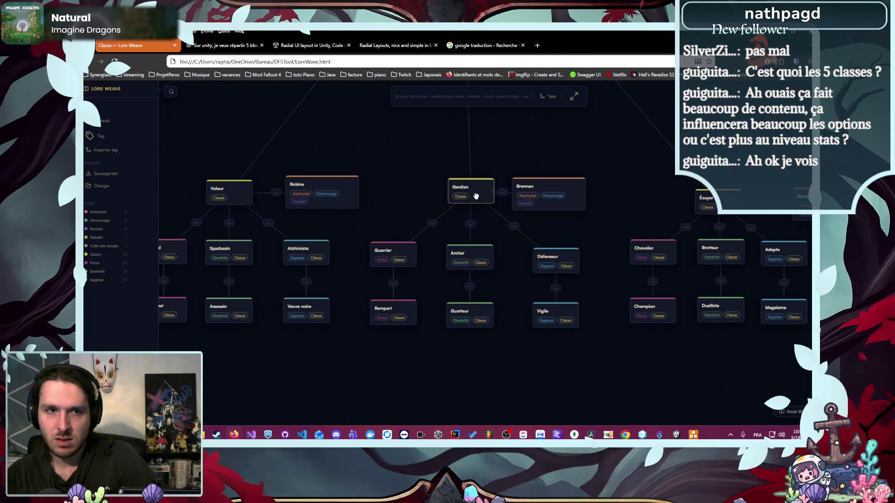
pyautogui.click(271, 191)
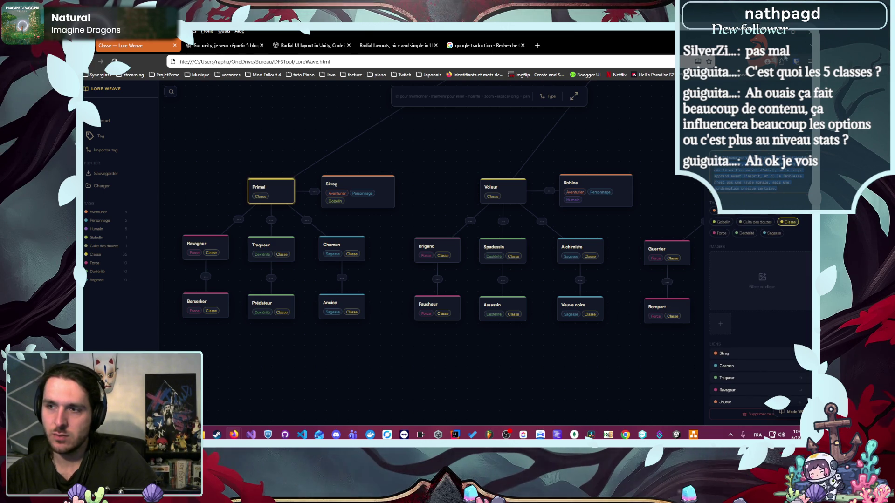
# Step: Paste the Primal class paragraph into the text and widen its box left and right
pyautogui.hotkey('alt', 'Tab')
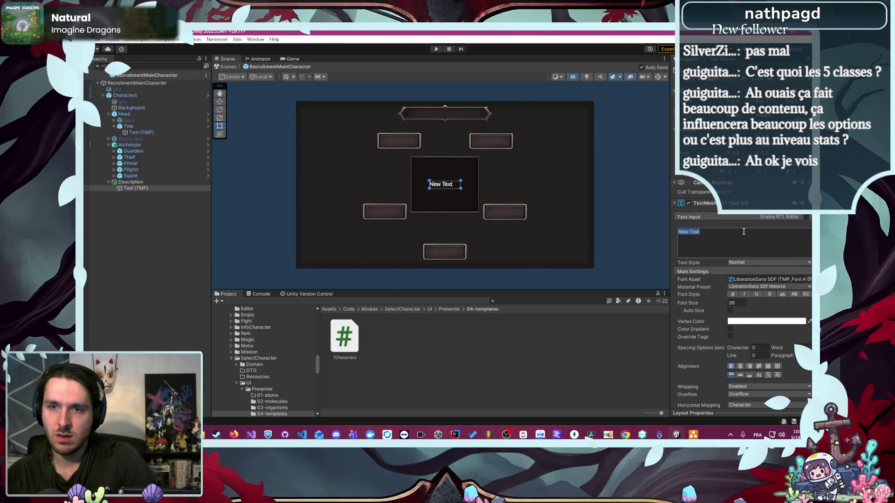
pyautogui.hotkey('ctrl', 'v')
pyautogui.scroll(4, 460, 177)
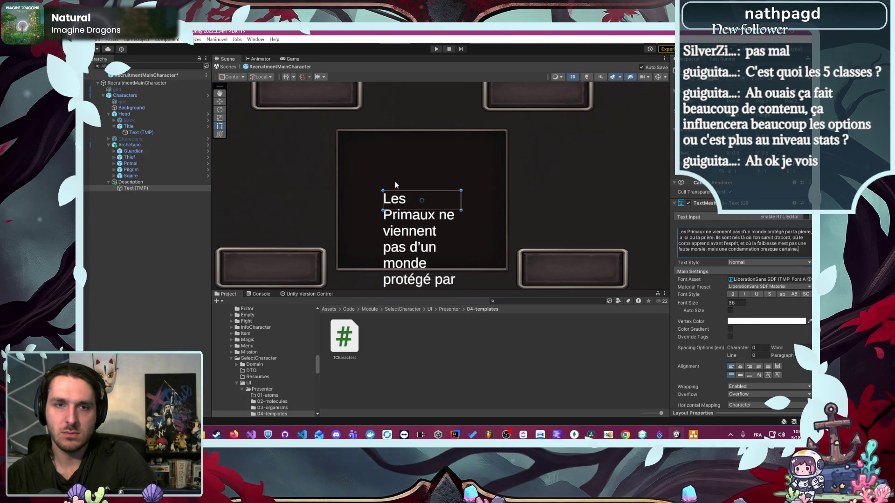
pyautogui.moveTo(379, 199); pyautogui.dragTo(338, 206)
pyautogui.click(446, 203)
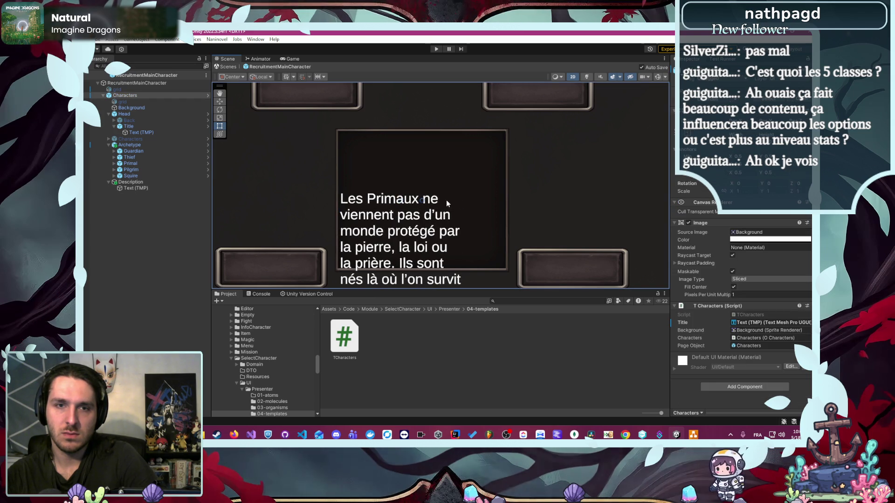
pyautogui.click(158, 188)
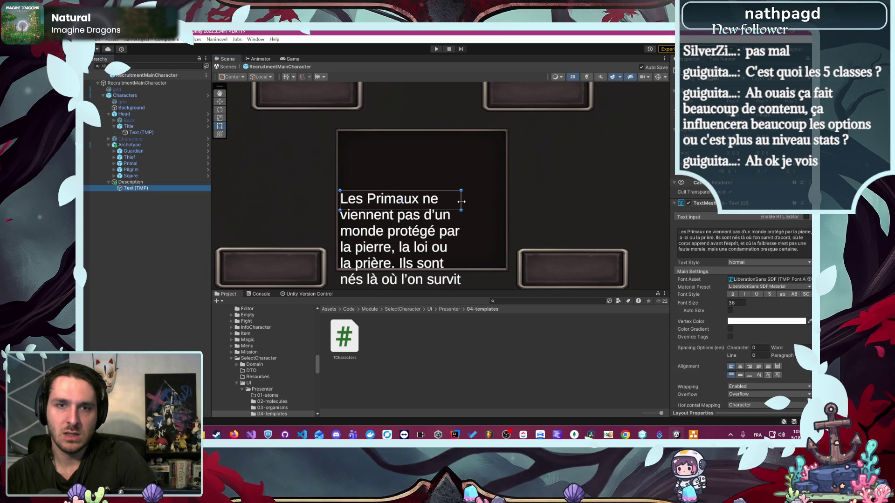
pyautogui.moveTo(462, 201)
pyautogui.mouseDown()
pyautogui.moveTo(502, 202)
pyautogui.moveTo(457, 168)
pyautogui.moveTo(448, 135)
pyautogui.mouseUp()
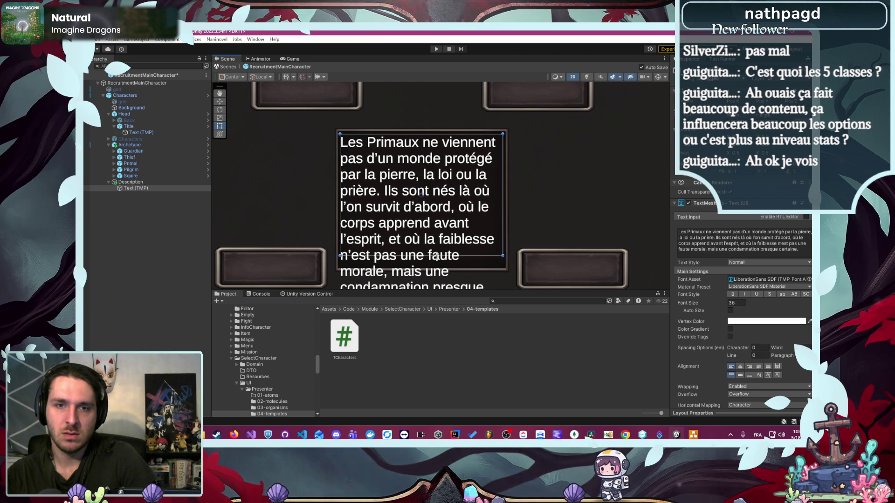
pyautogui.scroll(-3, 436, 258)
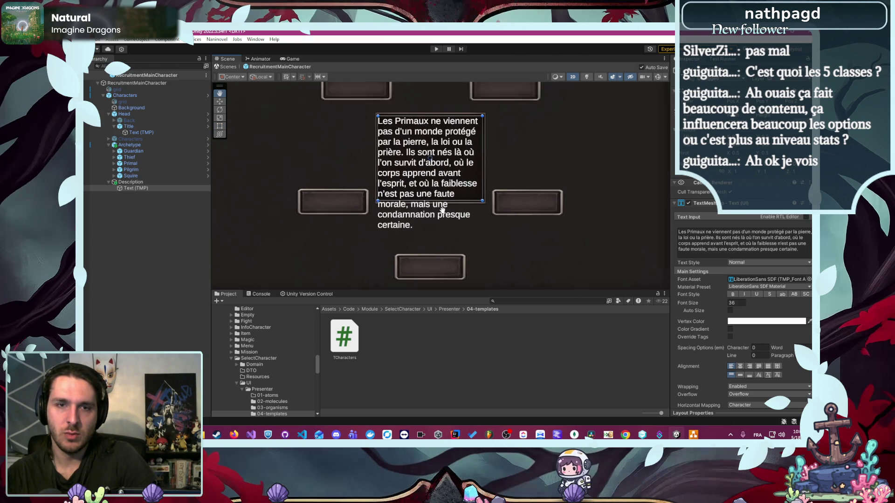
# Step: Give the description the GeorgiaText font at size 30 with Center and Middle alignment
pyautogui.click(808, 280)
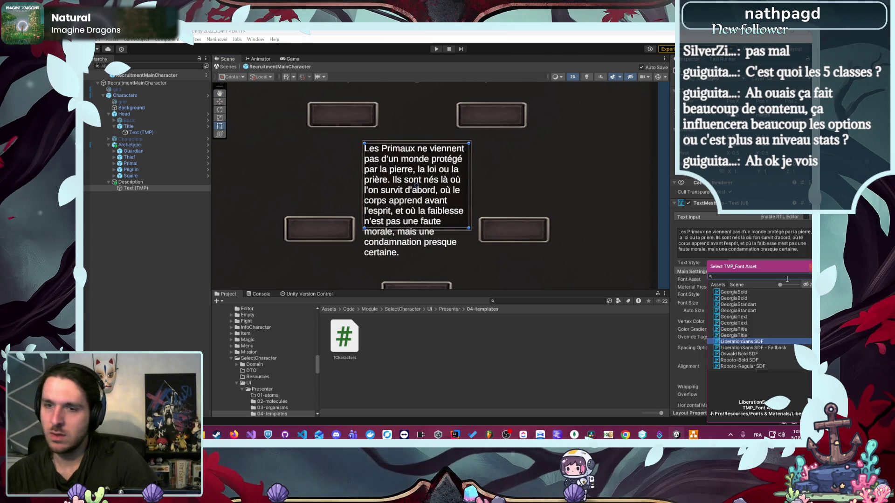
pyautogui.click(748, 317)
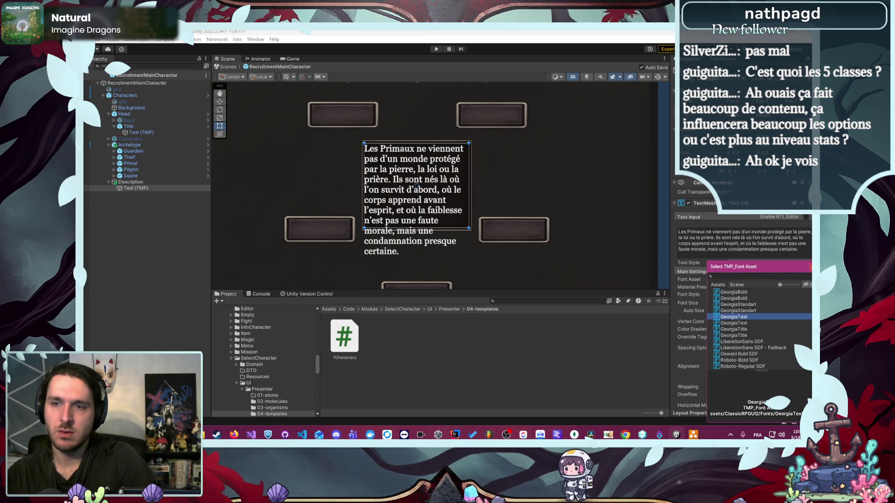
pyautogui.press('Return')
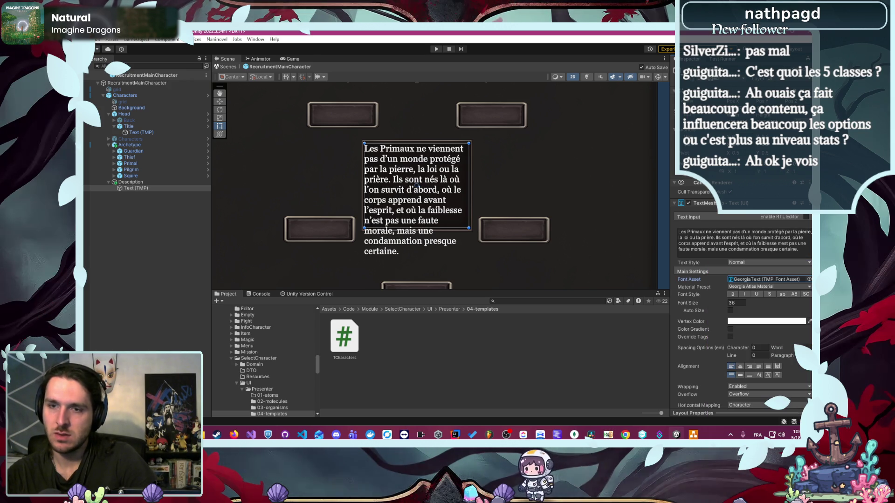
pyautogui.click(737, 302)
pyautogui.write('30')
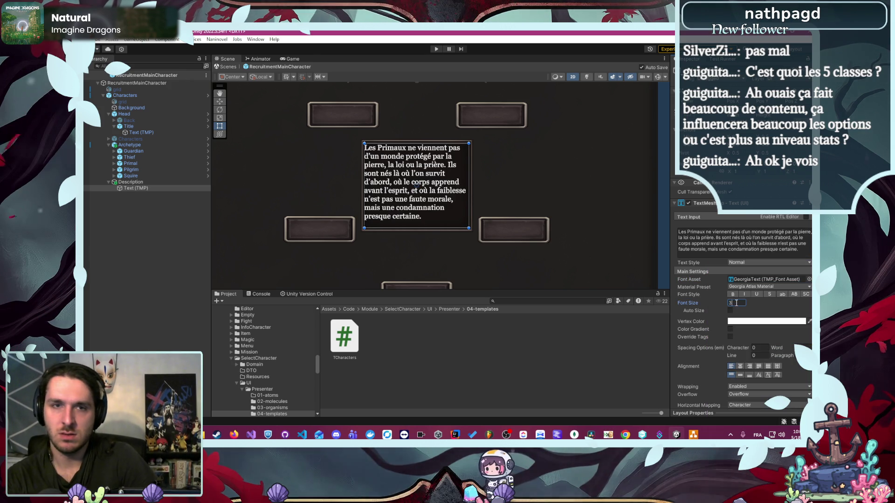
pyautogui.click(740, 366)
pyautogui.click(740, 375)
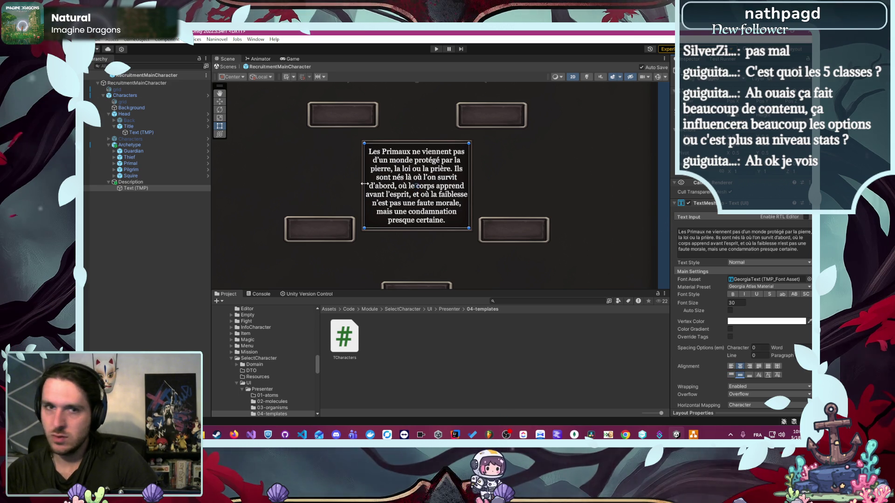
pyautogui.scroll(2, 410, 182)
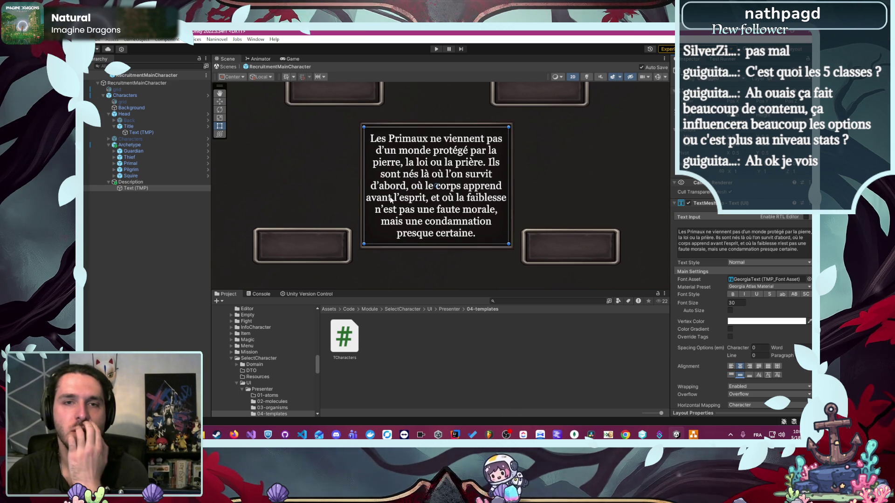
# Step: Deselect the description text to view the full layout, then bring up the Lore Weave class tree
pyautogui.scroll(-3, 368, 213)
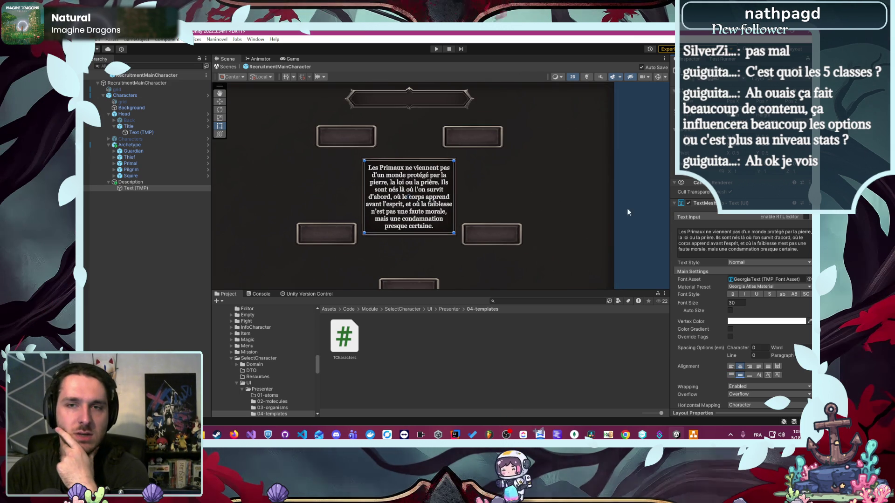
pyautogui.click(648, 191)
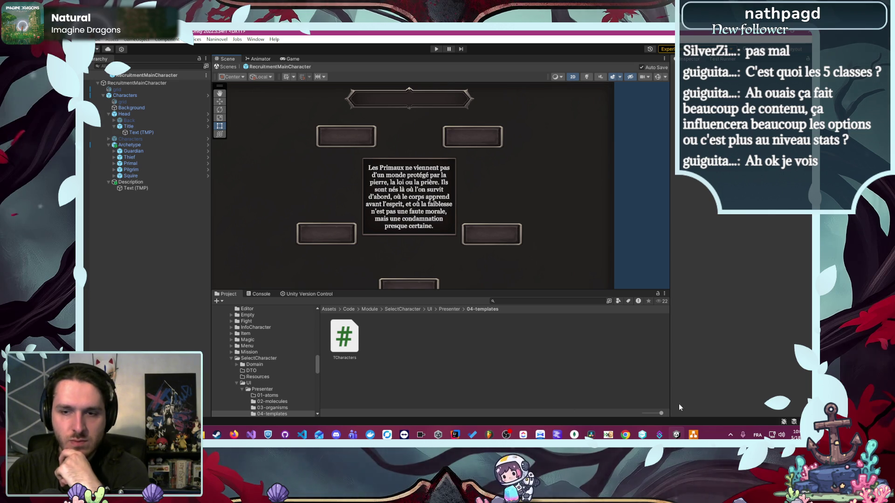
pyautogui.moveTo(238, 437)
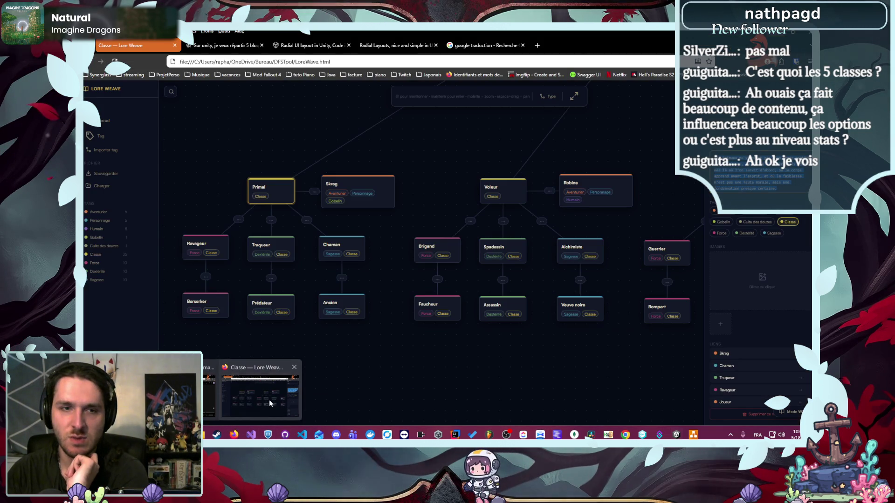
pyautogui.click(269, 399)
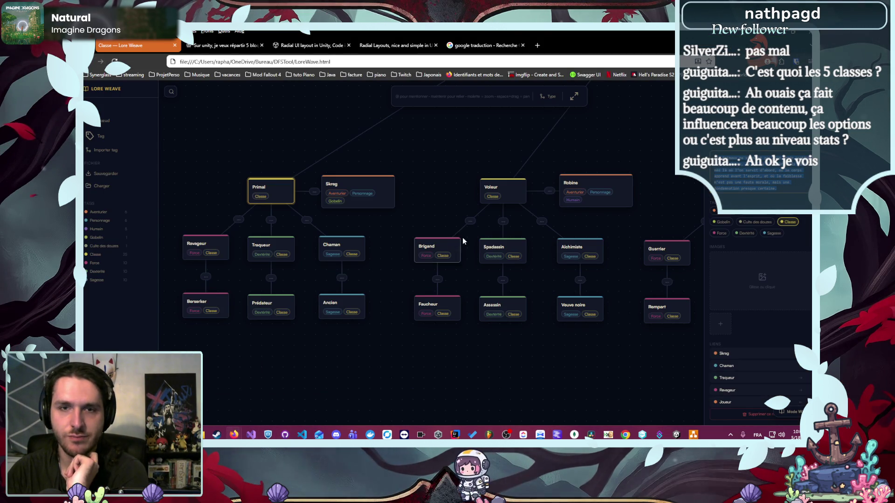
# Step: Expand the Voleur, Gardien and Écuyer branches in the Lore Weave class graph
pyautogui.click(495, 193)
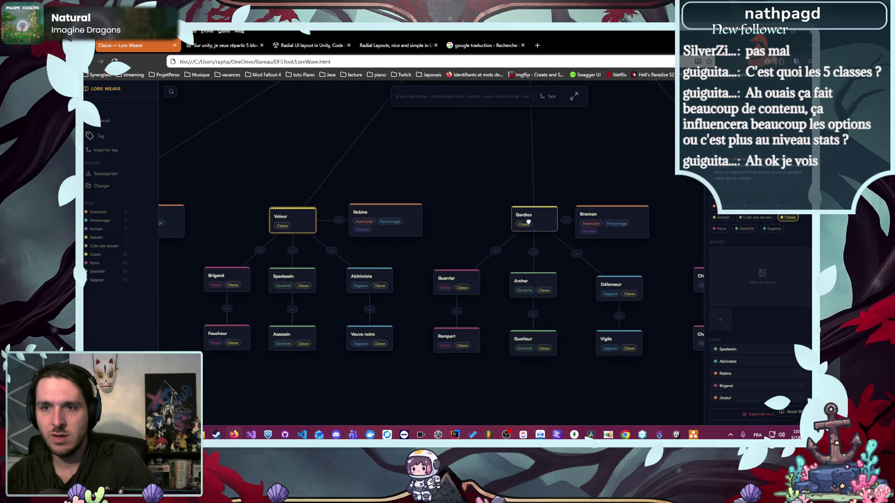
pyautogui.click(528, 222)
pyautogui.click(579, 222)
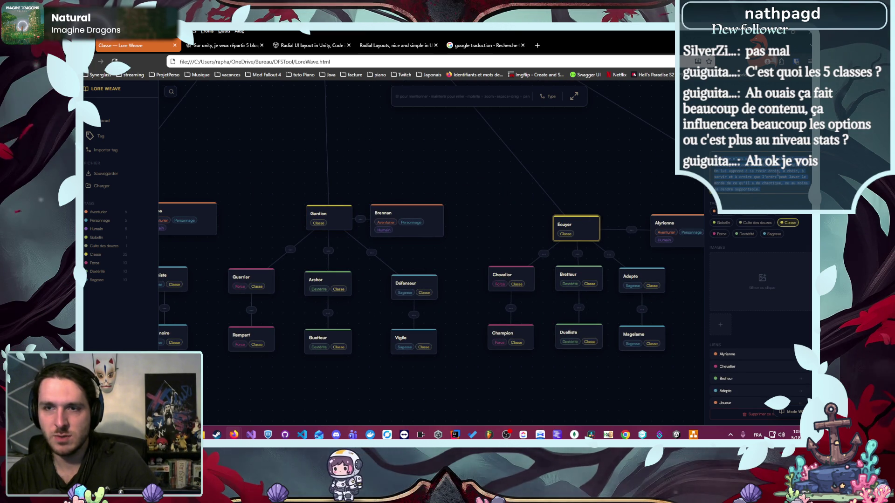
# Step: In Unity, paste the Squire text into the description, then undo it to keep the Primaux text
pyautogui.moveTo(234, 434)
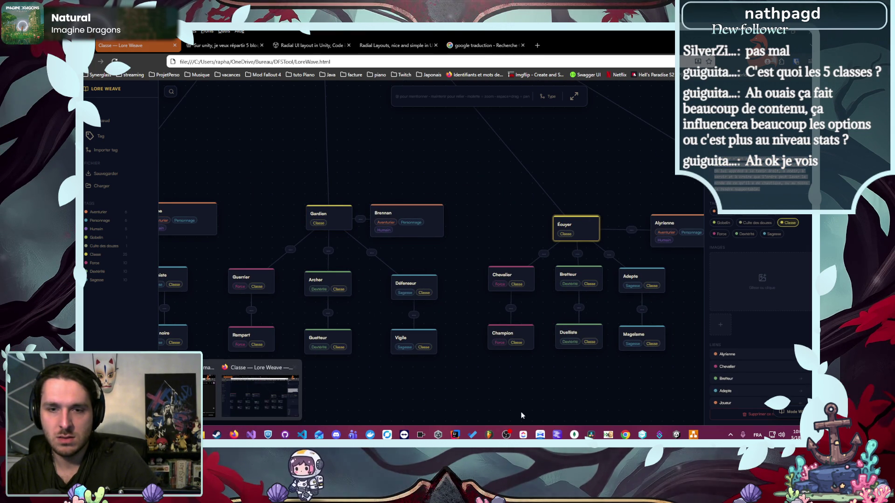
pyautogui.click(676, 435)
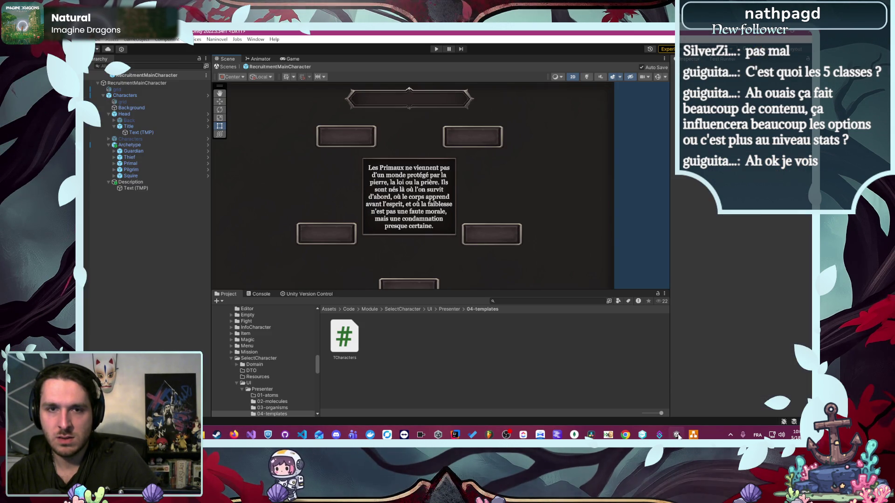
pyautogui.click(156, 188)
pyautogui.click(750, 236)
pyautogui.hotkey('ctrl', 'a')
pyautogui.write("L'Écuyer n'est pas encore un maître d'armes, mais déjà un corps repris par la discipline. On lui apprend à se tenir droit, à obéir, à servir et à croire que l'ordre peut laver le monde de ce qu'il a de chaotique, ou au moins le rendre supportable.")
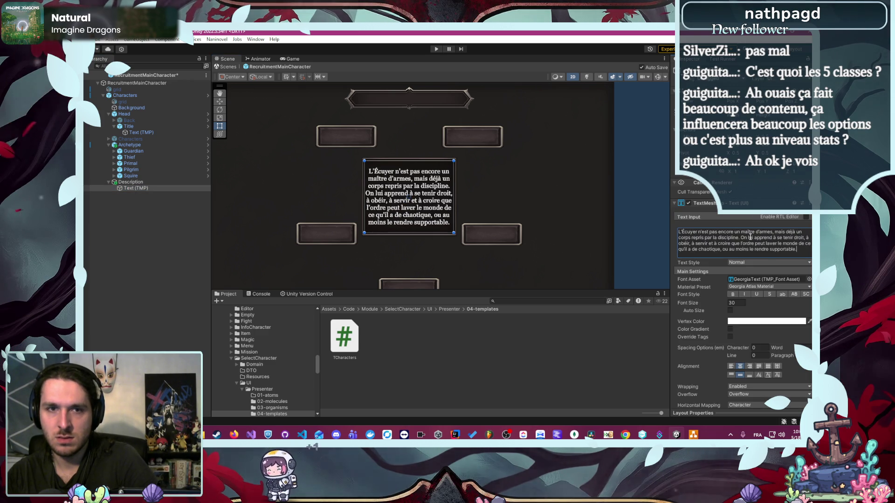
pyautogui.hotkey('ctrl', 'z')
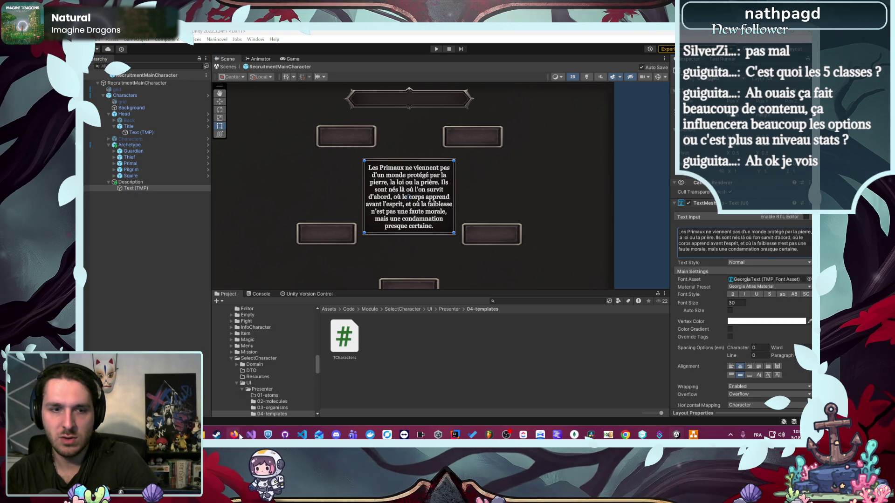
# Step: Return to the Lore Weave page and pan the class graph sideways
pyautogui.moveTo(234, 434)
pyautogui.click(278, 402)
pyautogui.moveTo(441, 318)
pyautogui.mouseDown()
pyautogui.moveTo(246, 259)
pyautogui.moveTo(396, 277)
pyautogui.mouseUp()
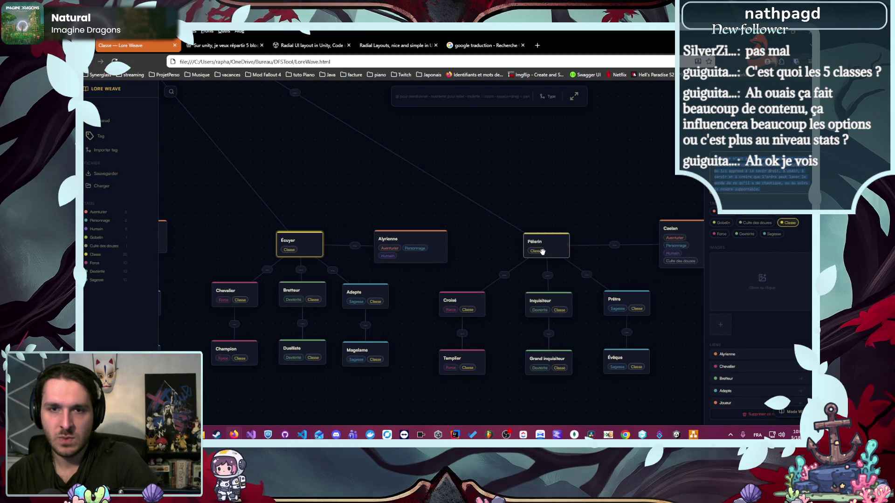
# Step: Nudge the Caelan node up-left, open the Pèlerin class details, then return to Unity
pyautogui.moveTo(682, 244)
pyautogui.mouseDown()
pyautogui.moveTo(508, 233)
pyautogui.moveTo(671, 249)
pyautogui.moveTo(672, 241)
pyautogui.mouseUp()
pyautogui.moveTo(609, 195); pyautogui.dragTo(516, 187)
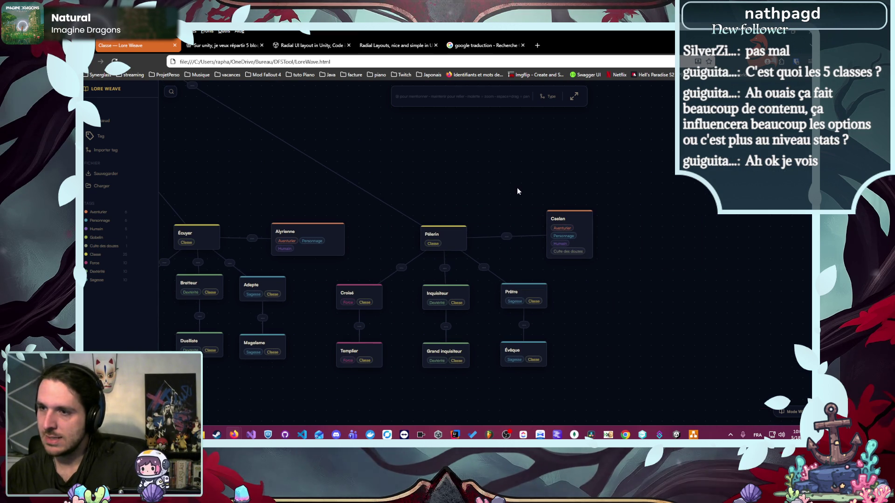
pyautogui.click(464, 238)
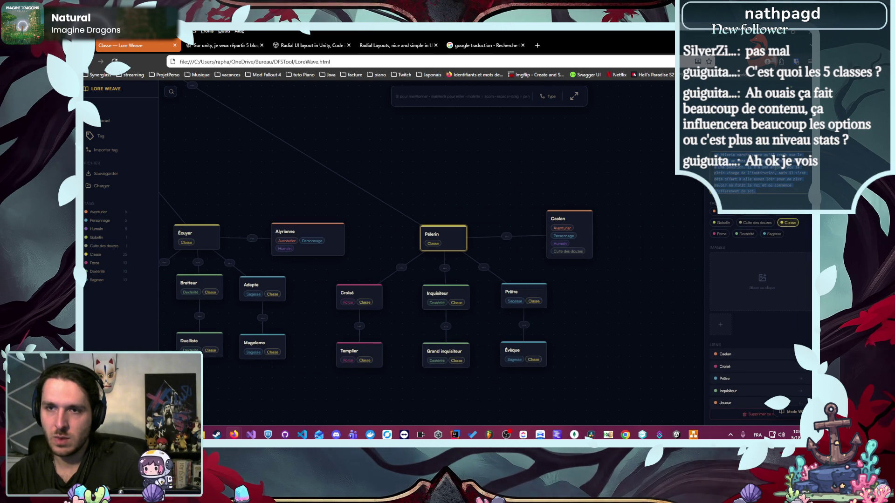
pyautogui.hotkey('alt', 'Tab')
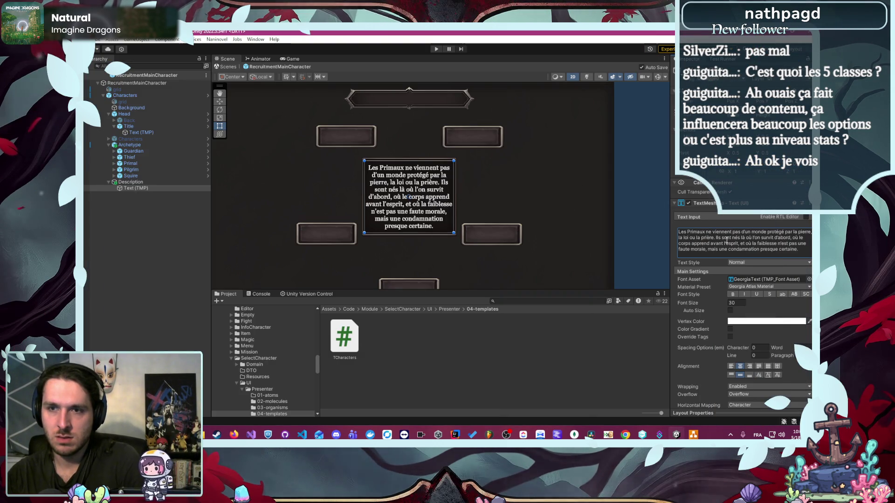